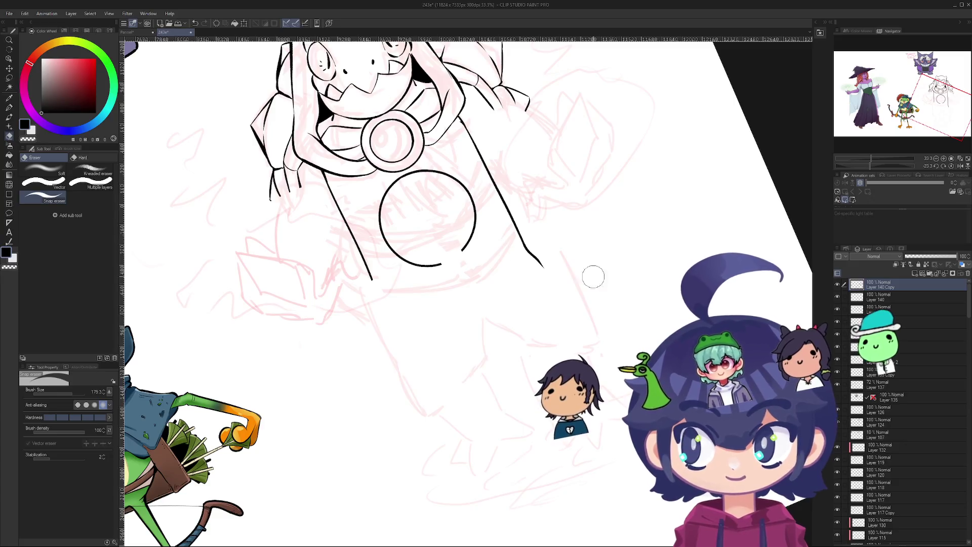
- Undo the two erasures so the banner's circle is a closed ring again
{"action": "scroll", "coordinate": [284, 395], "scroll_direction": "down", "scroll_amount": 1}
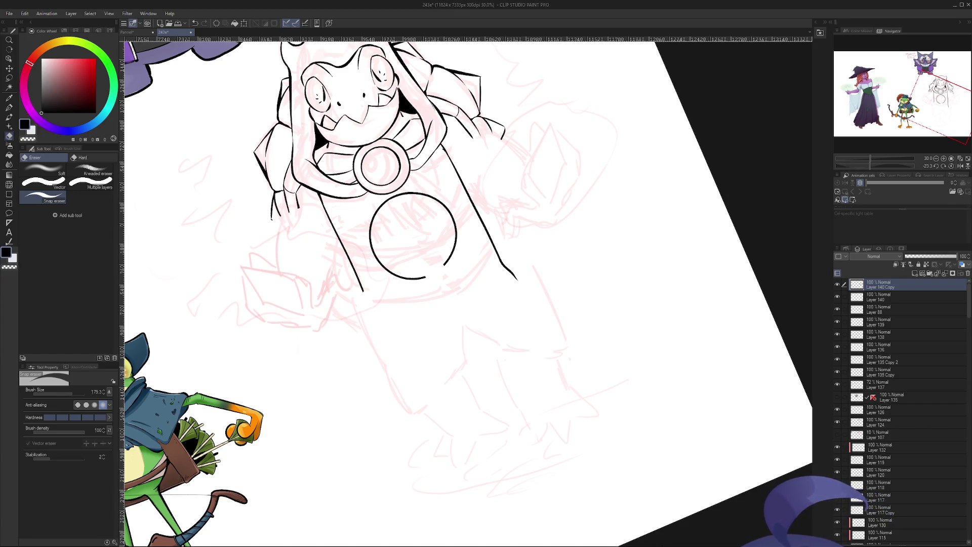
{"action": "key", "text": "ctrl+z"}
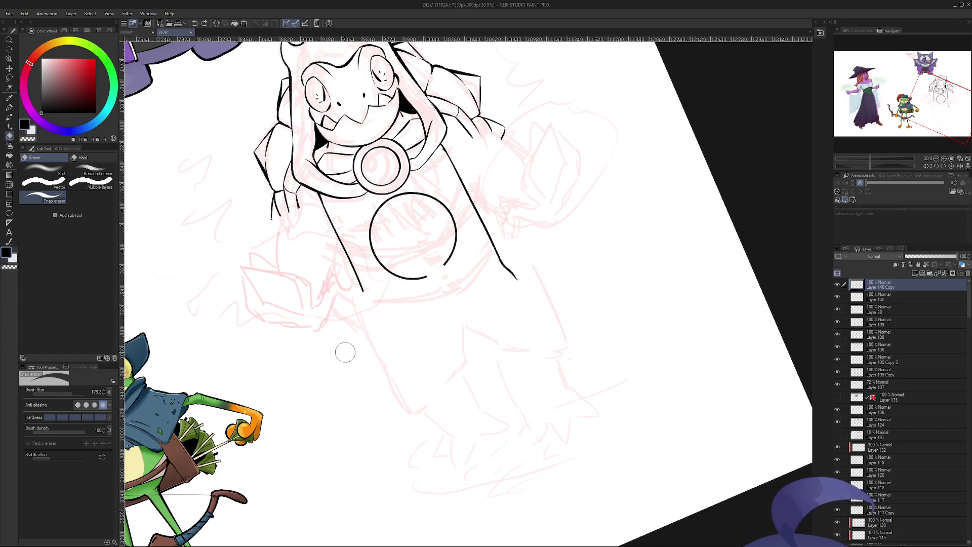
{"action": "key", "text": "ctrl+z"}
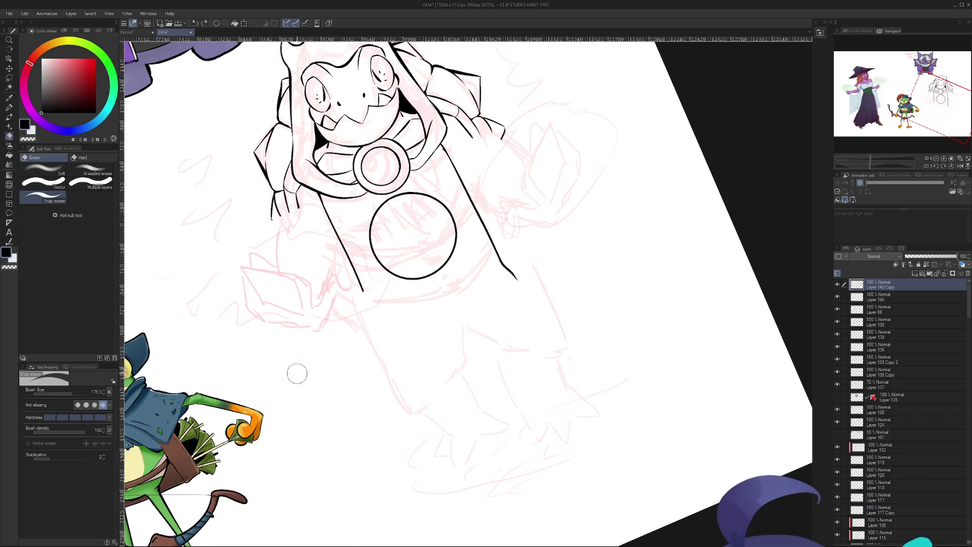
- Hand-letter 'BRB water Break' in ink below the banner with the G-Pen
{"action": "key", "text": "p"}
{"action": "mouse_move", "coordinate": [299, 376]}
{"action": "left_mouse_down"}
{"action": "mouse_move", "coordinate": [311, 393]}
{"action": "mouse_move", "coordinate": [314, 358]}
{"action": "mouse_move", "coordinate": [326, 373]}
{"action": "mouse_move", "coordinate": [335, 353]}
{"action": "mouse_move", "coordinate": [329, 408]}
{"action": "mouse_move", "coordinate": [365, 373]}
{"action": "mouse_move", "coordinate": [373, 349]}
{"action": "left_mouse_up"}
{"action": "mouse_move", "coordinate": [348, 408]}
{"action": "left_mouse_down"}
{"action": "mouse_move", "coordinate": [355, 427]}
{"action": "mouse_move", "coordinate": [418, 374]}
{"action": "left_mouse_up"}
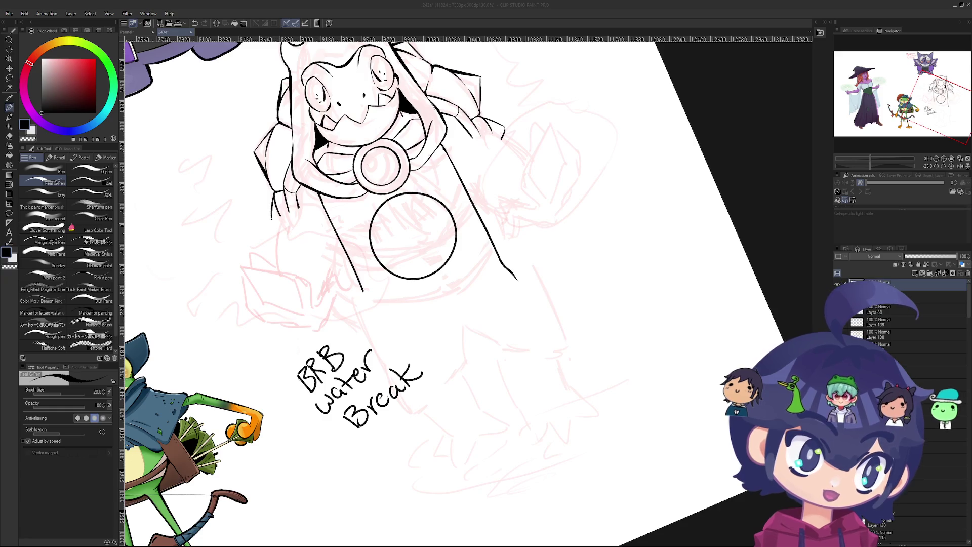
- Refocus the canvas and rotate the view nearly upright
{"action": "left_click", "coordinate": [578, 145]}
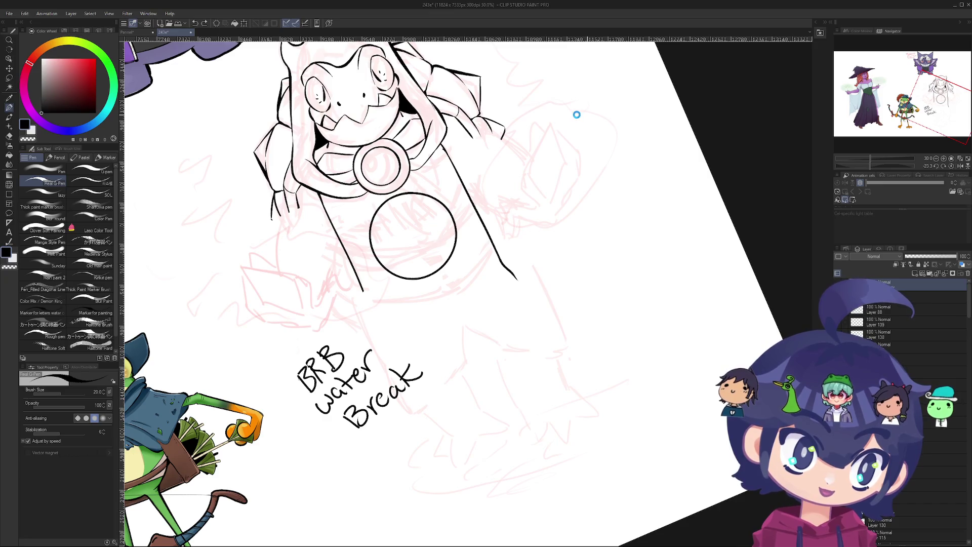
{"action": "key", "text": "r"}
{"action": "left_click_drag", "start_coordinate": [577, 115], "coordinate": [603, 145]}
- Erase the 'BRB water Break' note
{"action": "key", "text": "e"}
{"action": "mouse_move", "coordinate": [355, 355]}
{"action": "left_mouse_down"}
{"action": "mouse_move", "coordinate": [364, 343]}
{"action": "mouse_move", "coordinate": [413, 422]}
{"action": "left_mouse_up"}
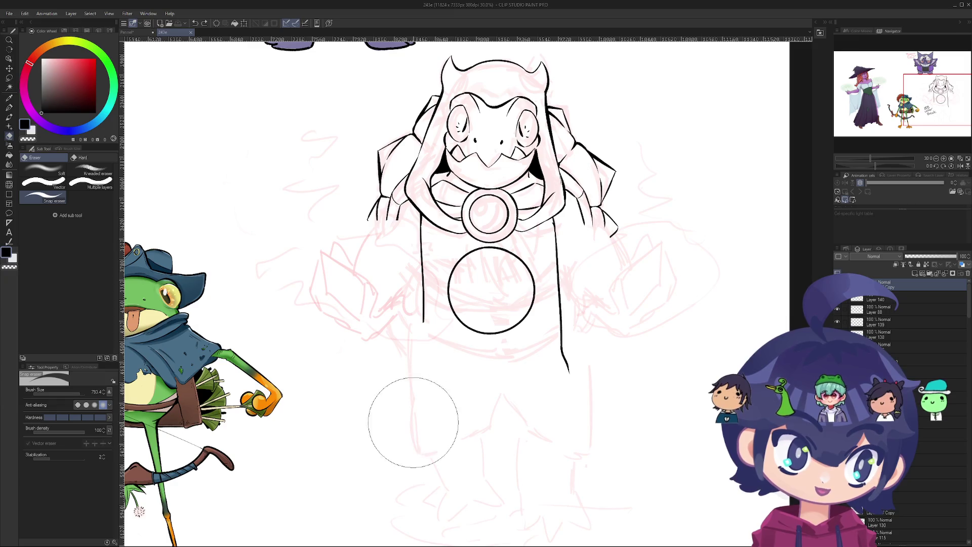
{"action": "scroll", "coordinate": [373, 373], "scroll_direction": "up", "scroll_amount": 1}
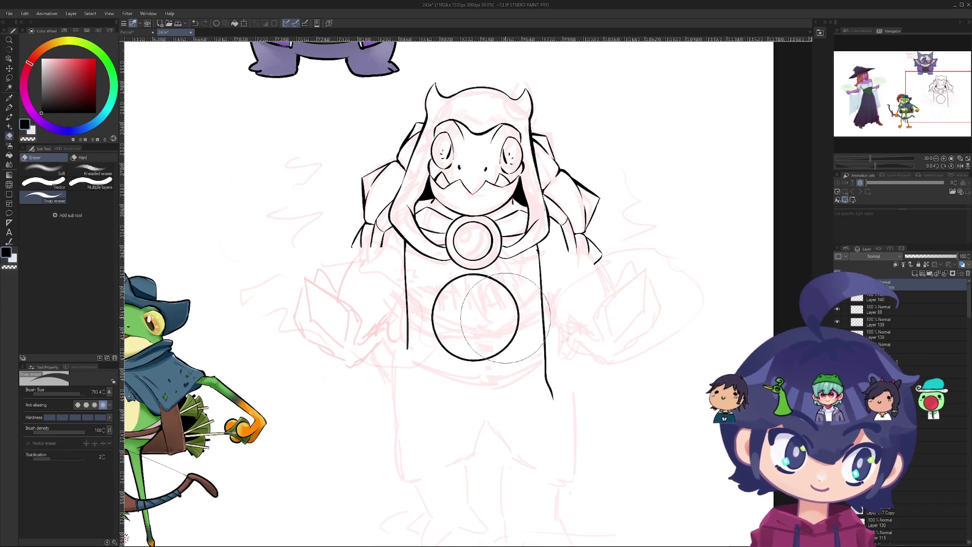
- Cut gaps into the circle's bottom and lower-left arc, leaving broken arcs
{"action": "scroll", "coordinate": [481, 348], "scroll_direction": "up", "scroll_amount": 2}
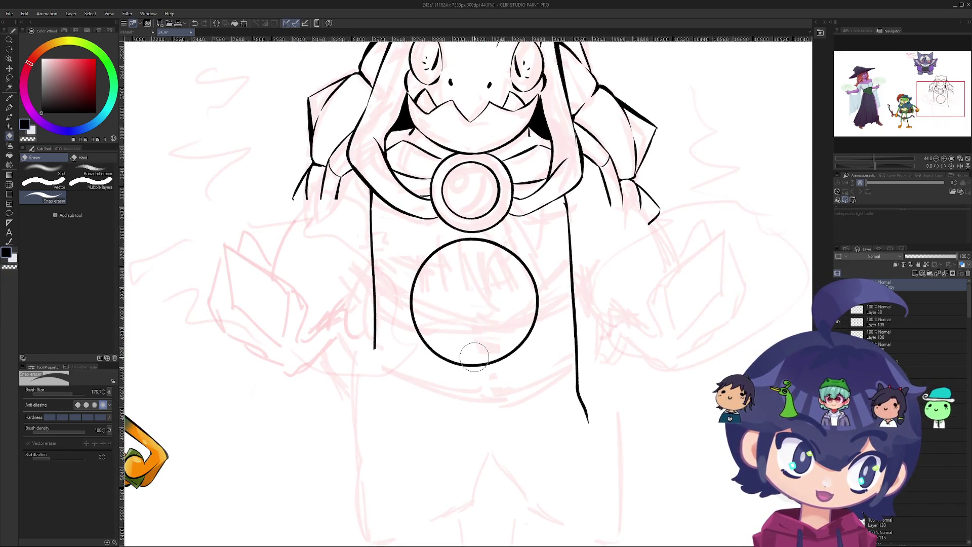
{"action": "scroll", "coordinate": [468, 357], "scroll_direction": "up", "scroll_amount": 1}
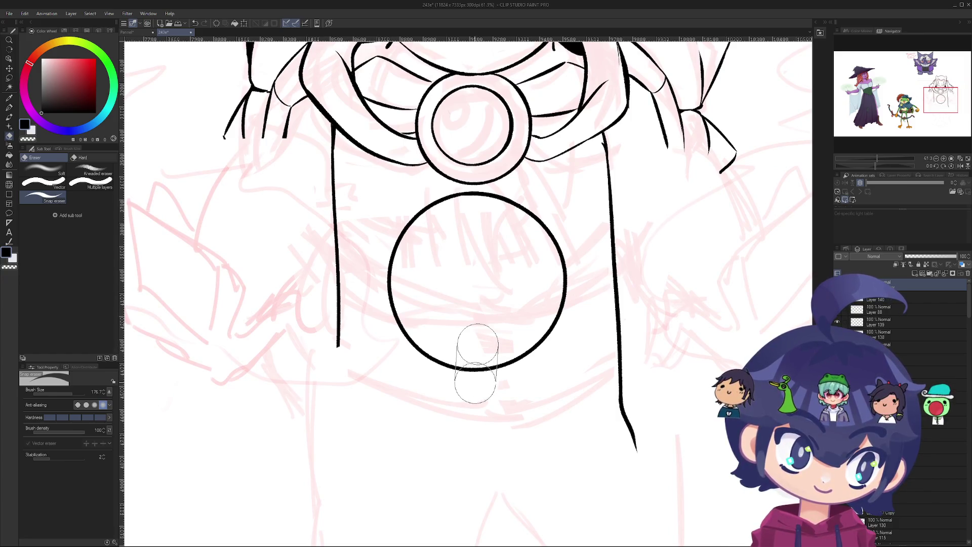
{"action": "left_click", "coordinate": [477, 368]}
{"action": "scroll", "coordinate": [477, 369], "scroll_direction": "down", "scroll_amount": 2}
{"action": "mouse_move", "coordinate": [456, 238]}
{"action": "left_mouse_down"}
{"action": "mouse_move", "coordinate": [421, 288]}
{"action": "mouse_move", "coordinate": [505, 249]}
{"action": "left_mouse_up"}
{"action": "key", "text": "ctrl+z"}
{"action": "key", "text": "ctrl+y"}
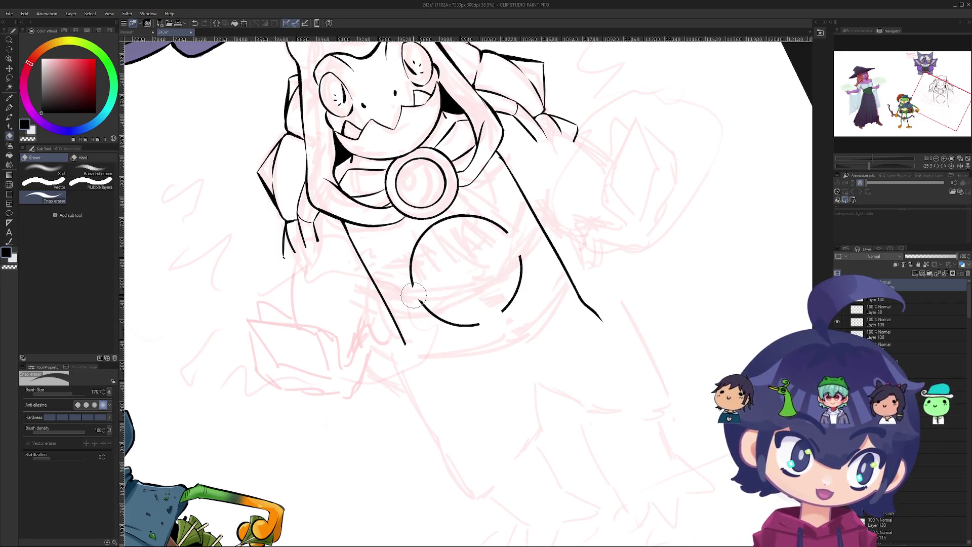
{"action": "mouse_move", "coordinate": [412, 295]}
{"action": "left_mouse_down"}
{"action": "mouse_move", "coordinate": [558, 152]}
{"action": "mouse_move", "coordinate": [732, 174]}
{"action": "mouse_move", "coordinate": [583, 81]}
{"action": "mouse_move", "coordinate": [431, 66]}
{"action": "mouse_move", "coordinate": [364, 96]}
{"action": "left_mouse_up"}
{"action": "key", "text": "r"}
{"action": "scroll", "coordinate": [451, 305], "scroll_direction": "up", "scroll_amount": 3}
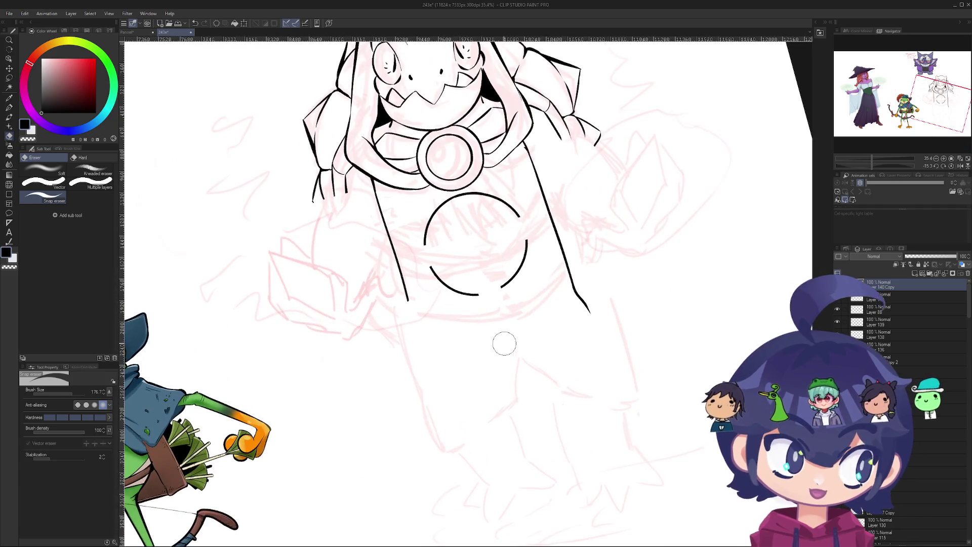
- Ink a short tab down from the circle's gap end
{"action": "key", "text": "p"}
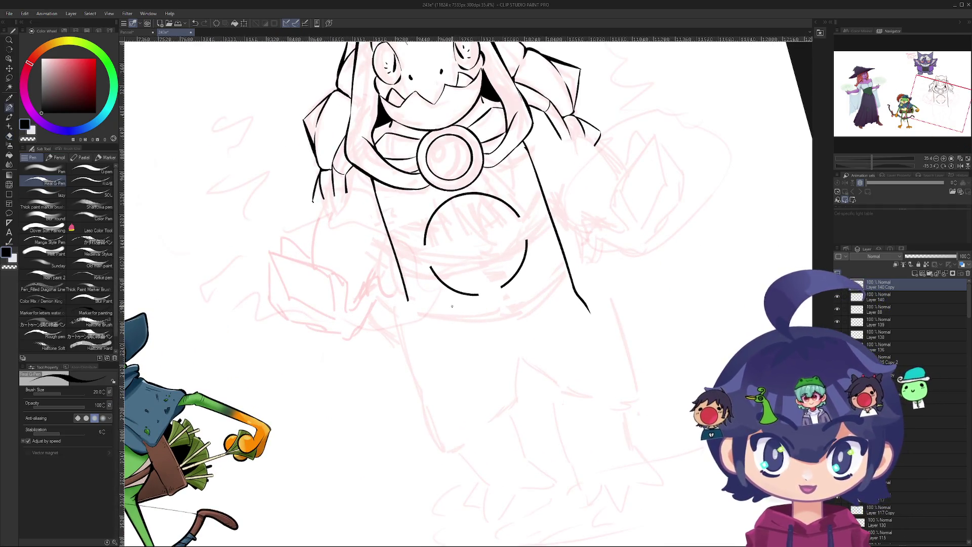
{"action": "scroll", "coordinate": [478, 298], "scroll_direction": "up", "scroll_amount": 3}
{"action": "left_click_drag", "start_coordinate": [479, 292], "coordinate": [487, 314]}
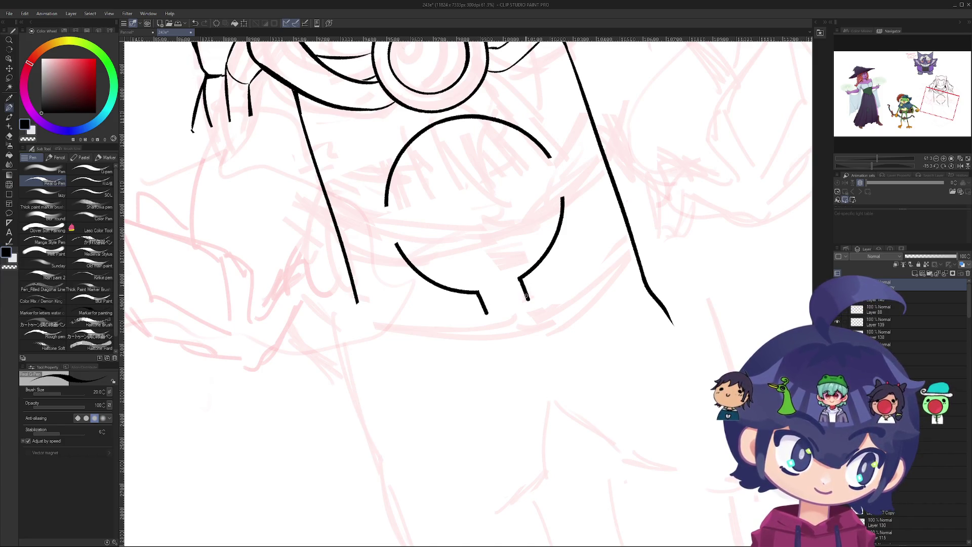
{"action": "mouse_move", "coordinate": [527, 296]}
{"action": "left_mouse_down"}
{"action": "mouse_move", "coordinate": [517, 263]}
{"action": "mouse_move", "coordinate": [416, 304]}
{"action": "mouse_move", "coordinate": [486, 238]}
{"action": "mouse_move", "coordinate": [463, 224]}
{"action": "mouse_move", "coordinate": [564, 299]}
{"action": "mouse_move", "coordinate": [426, 334]}
{"action": "mouse_move", "coordinate": [395, 238]}
{"action": "mouse_move", "coordinate": [476, 218]}
{"action": "mouse_move", "coordinate": [497, 245]}
{"action": "mouse_move", "coordinate": [534, 237]}
{"action": "left_mouse_up"}
{"action": "key", "text": "e"}
{"action": "mouse_move", "coordinate": [471, 109]}
{"action": "left_mouse_down"}
{"action": "mouse_move", "coordinate": [445, 152]}
{"action": "mouse_move", "coordinate": [458, 179]}
{"action": "left_mouse_up"}
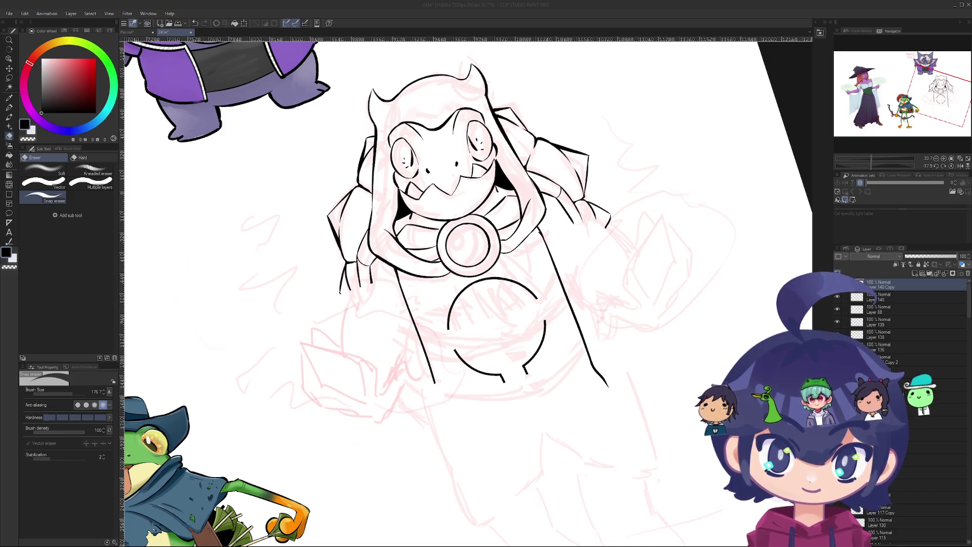
{"action": "left_click", "coordinate": [331, 401]}
{"action": "left_click_drag", "start_coordinate": [449, 232], "coordinate": [448, 289]}
{"action": "scroll", "coordinate": [551, 324], "scroll_direction": "up", "scroll_amount": 4}
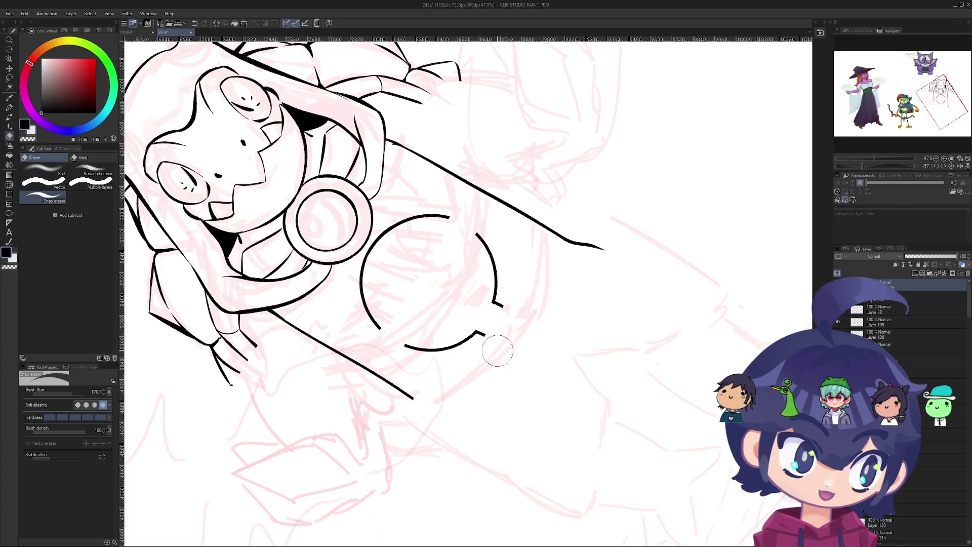
{"action": "scroll", "coordinate": [497, 237], "scroll_direction": "down", "scroll_amount": 2}
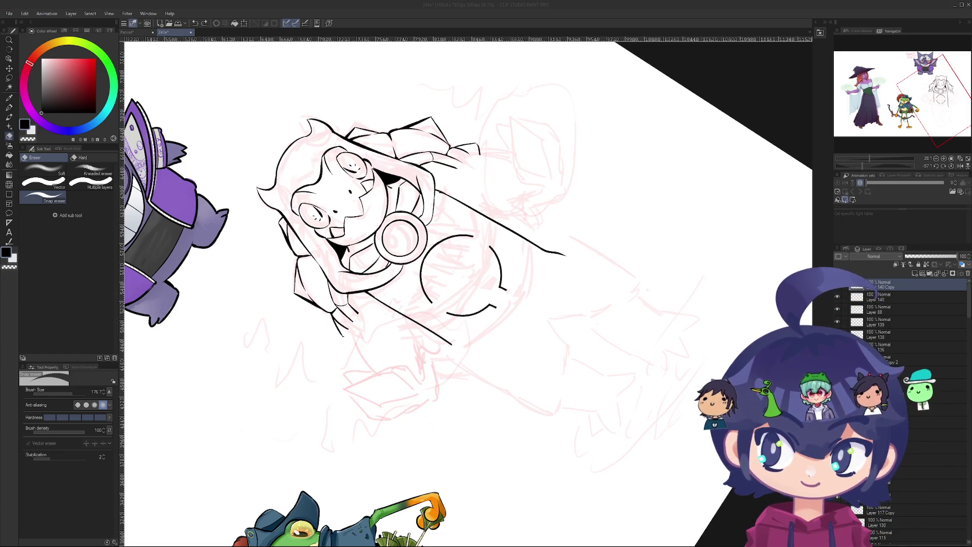
- Zoom in on the circle's lower edge and ink a small curl inside it
{"action": "key", "text": "r"}
{"action": "left_click_drag", "start_coordinate": [398, 310], "coordinate": [396, 278]}
{"action": "key", "text": "e"}
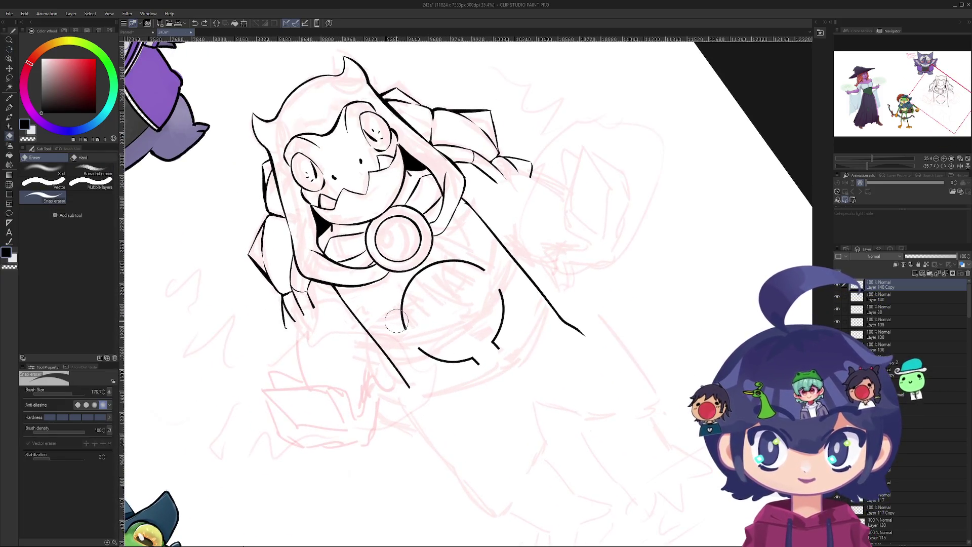
{"action": "key", "text": "p"}
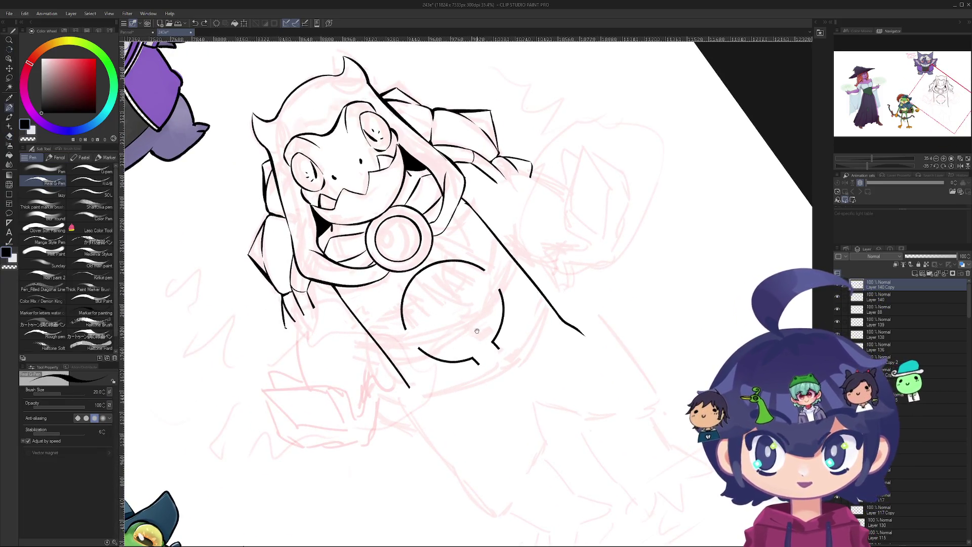
{"action": "scroll", "coordinate": [471, 333], "scroll_direction": "up", "scroll_amount": 2}
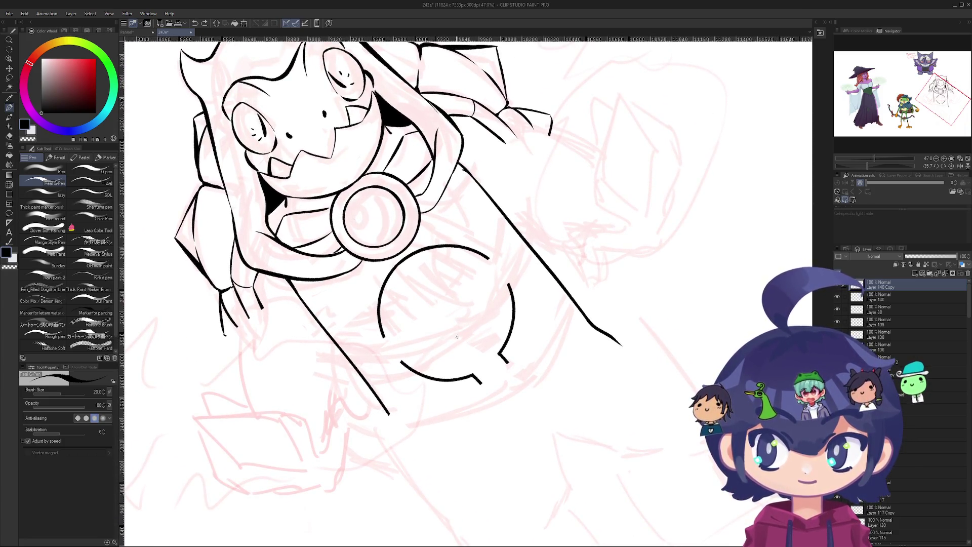
{"action": "scroll", "coordinate": [491, 366], "scroll_direction": "up", "scroll_amount": 3}
{"action": "left_click", "coordinate": [475, 367]}
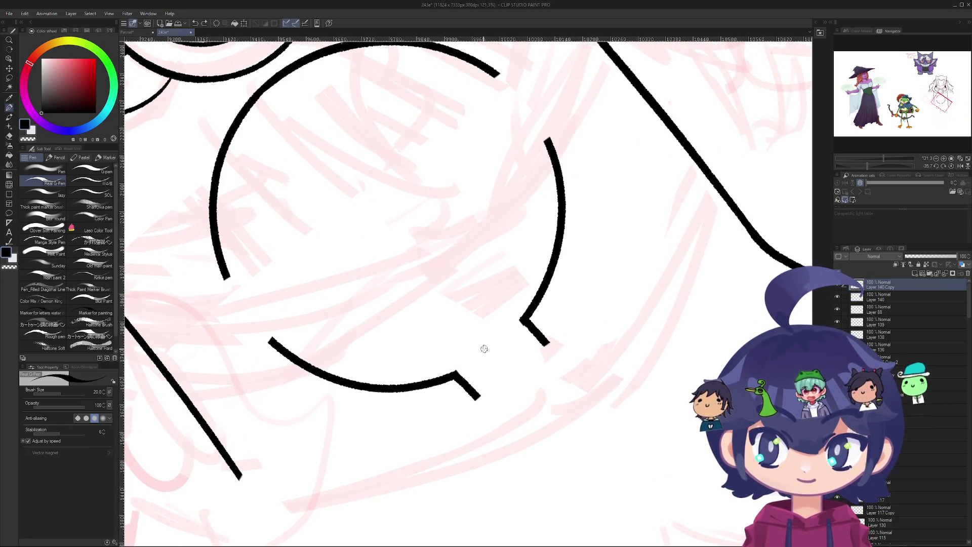
{"action": "left_click_drag", "start_coordinate": [498, 375], "coordinate": [515, 358]}
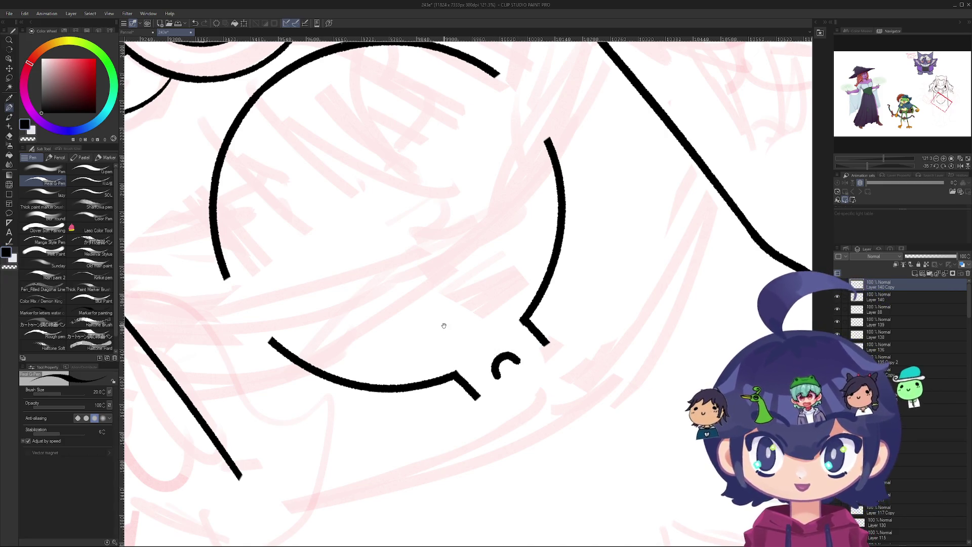
- Draw a small triangle above the curl inside the circle's lower edge and zoom out to check
{"action": "mouse_move", "coordinate": [443, 326]}
{"action": "left_mouse_down"}
{"action": "mouse_move", "coordinate": [487, 355]}
{"action": "mouse_move", "coordinate": [519, 358]}
{"action": "left_mouse_up"}
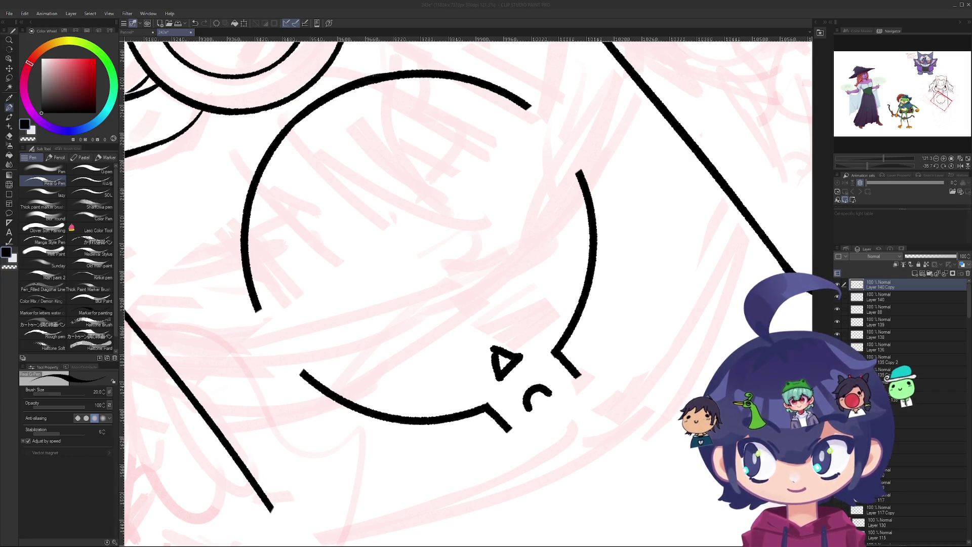
{"action": "left_click", "coordinate": [6, 145]}
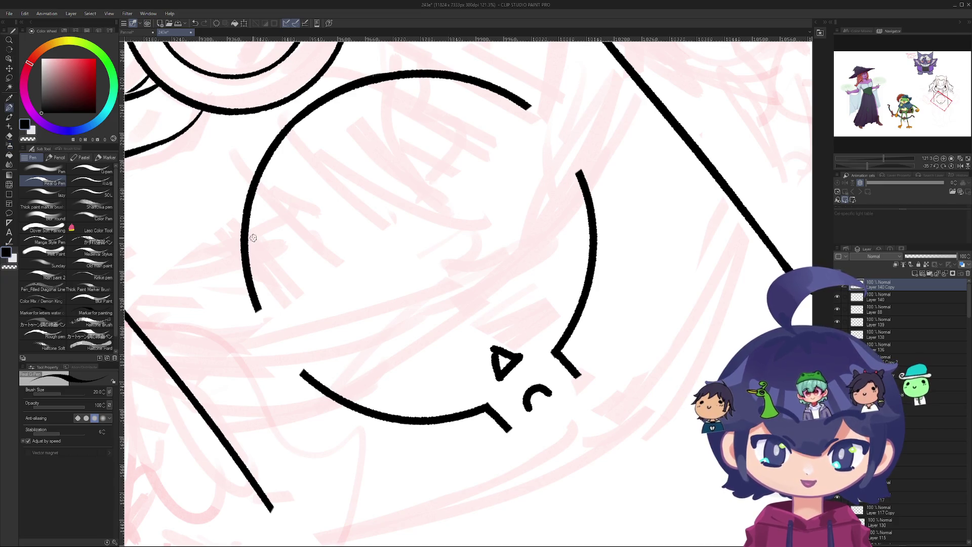
{"action": "left_click_drag", "start_coordinate": [342, 284], "coordinate": [341, 273]}
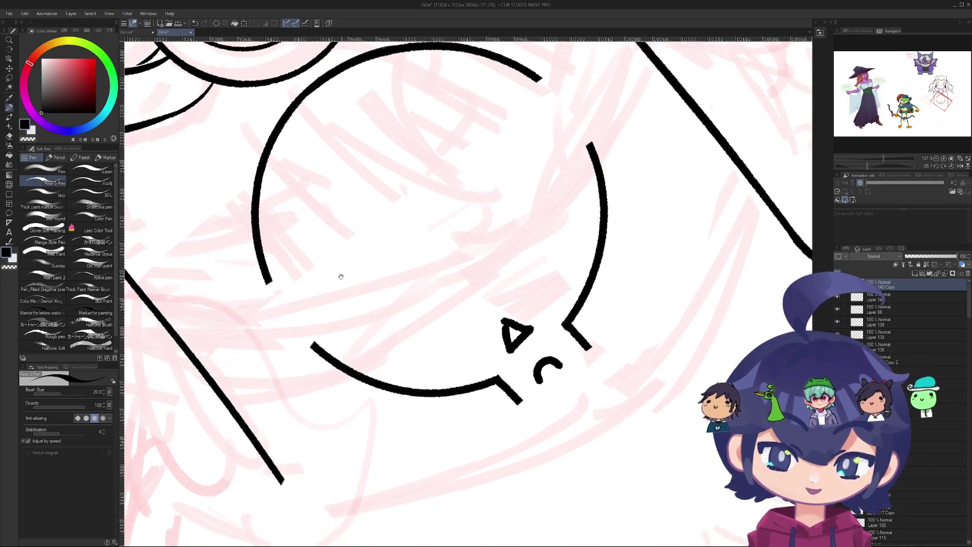
{"action": "scroll", "coordinate": [326, 304], "scroll_direction": "up", "scroll_amount": 2}
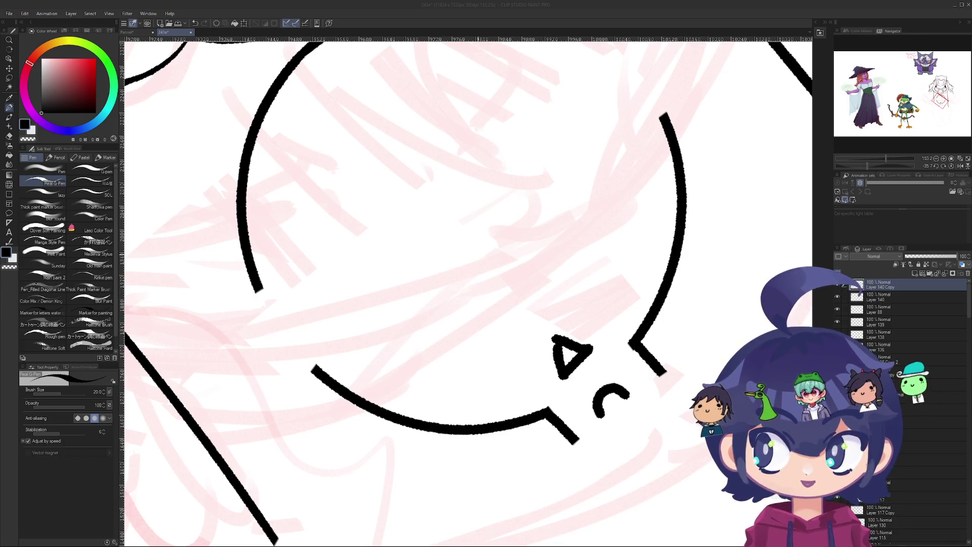
{"action": "scroll", "coordinate": [478, 202], "scroll_direction": "down", "scroll_amount": 6}
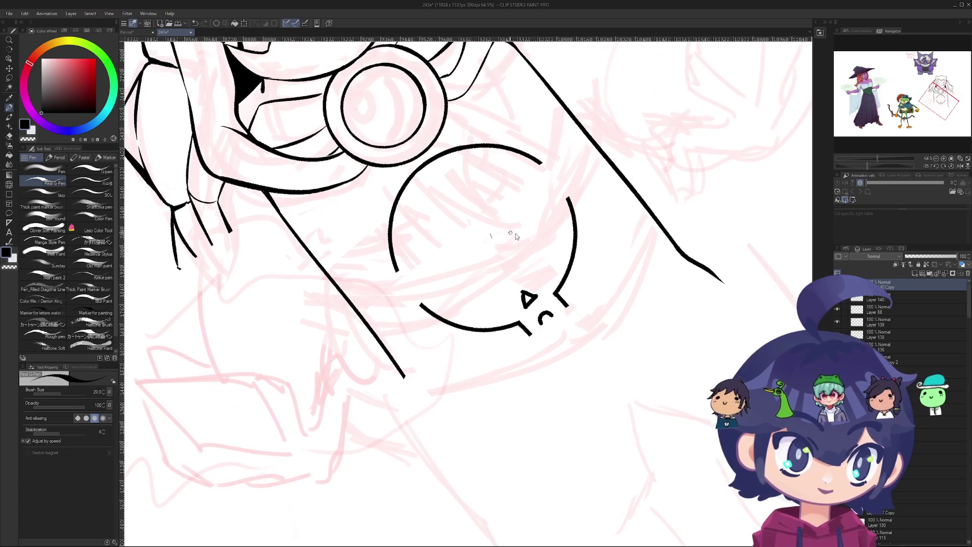
- Join the upper line's tip to the arc with a connecting stroke, redrawing until it fits
{"action": "scroll", "coordinate": [358, 296], "scroll_direction": "up", "scroll_amount": 5}
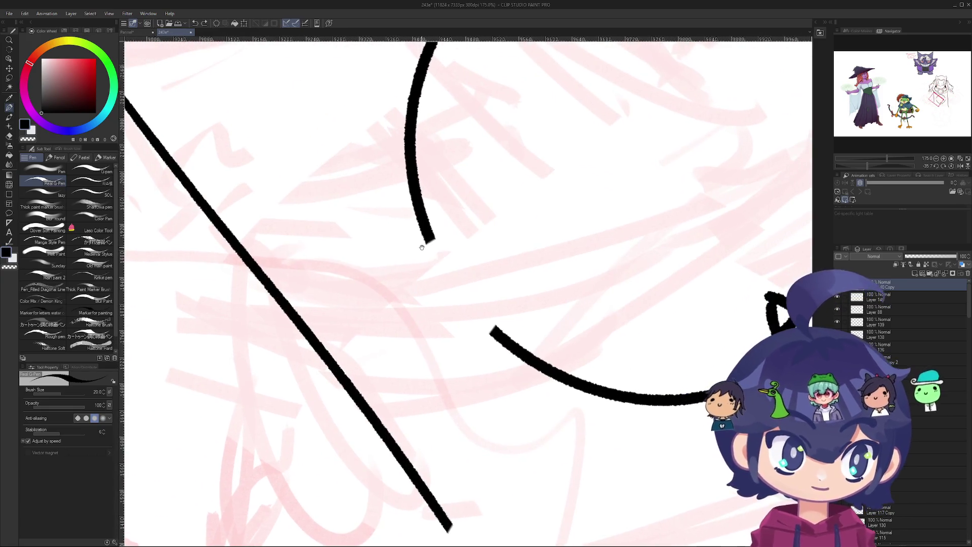
{"action": "left_click_drag", "start_coordinate": [435, 239], "coordinate": [403, 264]}
{"action": "key", "text": "ctrl+z"}
{"action": "key", "text": "ctrl+z"}
{"action": "scroll", "coordinate": [470, 351], "scroll_direction": "up", "scroll_amount": 2}
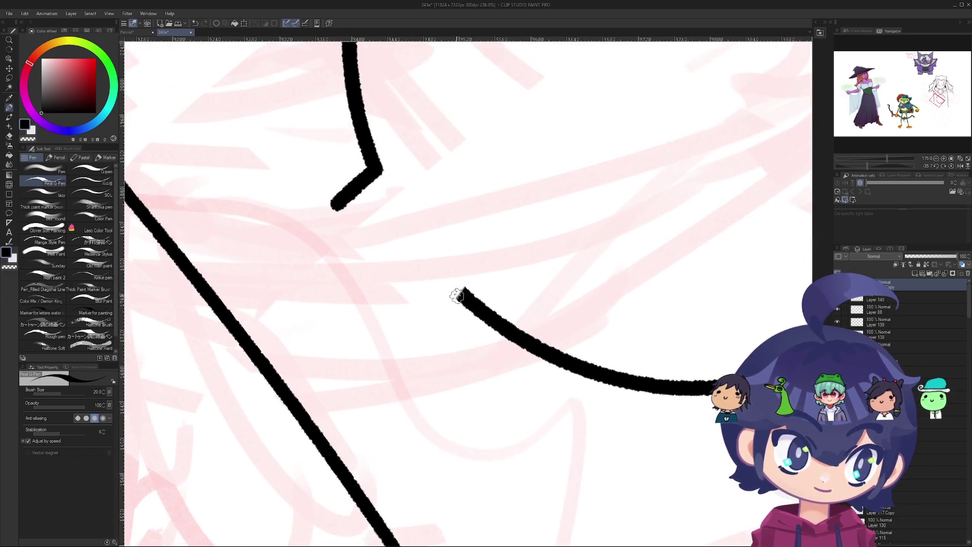
{"action": "left_click_drag", "start_coordinate": [460, 287], "coordinate": [426, 325]}
{"action": "key", "text": "ctrl+z"}
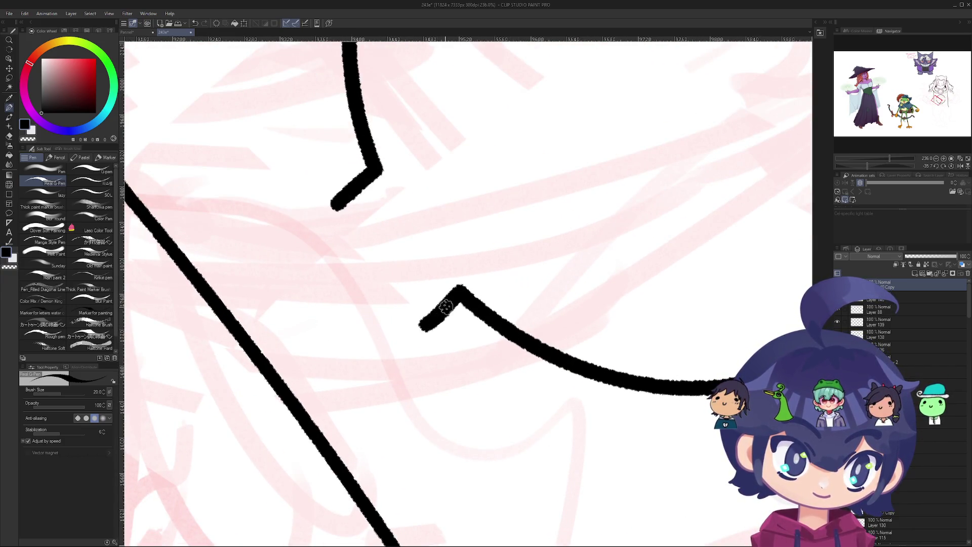
{"action": "key", "text": "ctrl+z"}
{"action": "left_click_drag", "start_coordinate": [459, 287], "coordinate": [427, 330]}
{"action": "key", "text": "ctrl+z"}
{"action": "left_click_drag", "start_coordinate": [459, 287], "coordinate": [416, 339]}
{"action": "key", "text": "ctrl+z"}
{"action": "key", "text": "ctrl+z"}
{"action": "mouse_move", "coordinate": [329, 209]}
{"action": "left_mouse_down"}
{"action": "mouse_move", "coordinate": [397, 347]}
{"action": "mouse_move", "coordinate": [397, 336]}
{"action": "mouse_move", "coordinate": [415, 350]}
{"action": "mouse_move", "coordinate": [413, 331]}
{"action": "left_mouse_up"}
{"action": "key", "text": "ctrl+z"}
{"action": "key", "text": "ctrl+z"}
{"action": "key", "text": "ctrl+z"}
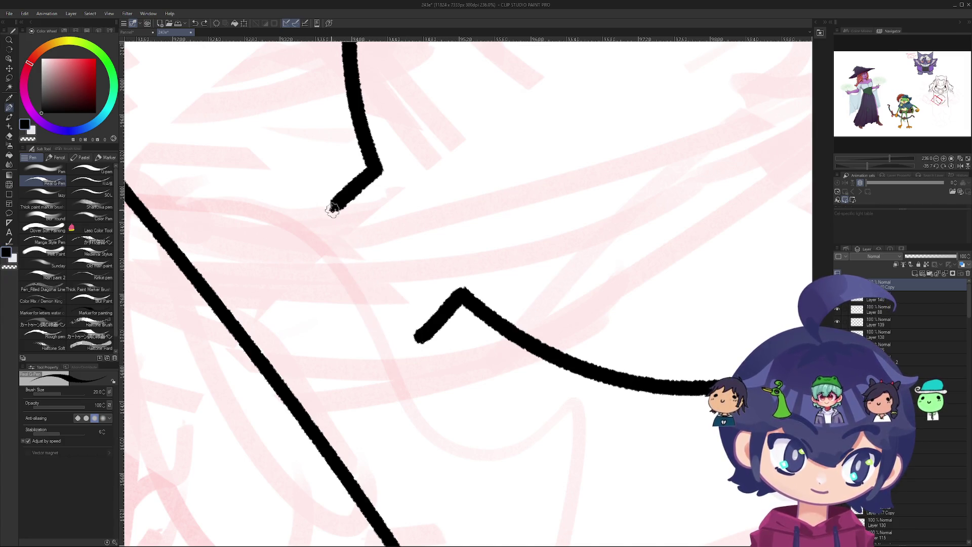
{"action": "left_click_drag", "start_coordinate": [329, 218], "coordinate": [412, 332]}
- Redraw the diagonal stroke below the notch and join the arc end to the notch line
{"action": "scroll", "coordinate": [377, 250], "scroll_direction": "down", "scroll_amount": 5}
{"action": "mouse_move", "coordinate": [377, 250]}
{"action": "left_mouse_down"}
{"action": "mouse_move", "coordinate": [398, 186]}
{"action": "mouse_move", "coordinate": [402, 205]}
{"action": "left_mouse_up"}
{"action": "scroll", "coordinate": [402, 205], "scroll_direction": "up", "scroll_amount": 2}
{"action": "scroll", "coordinate": [474, 236], "scroll_direction": "up", "scroll_amount": 3}
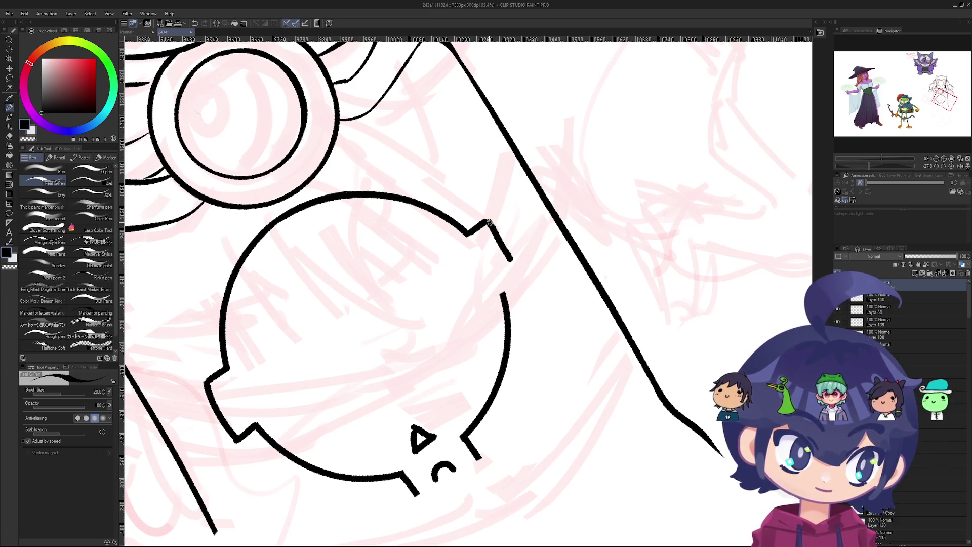
{"action": "key", "text": "ctrl+z"}
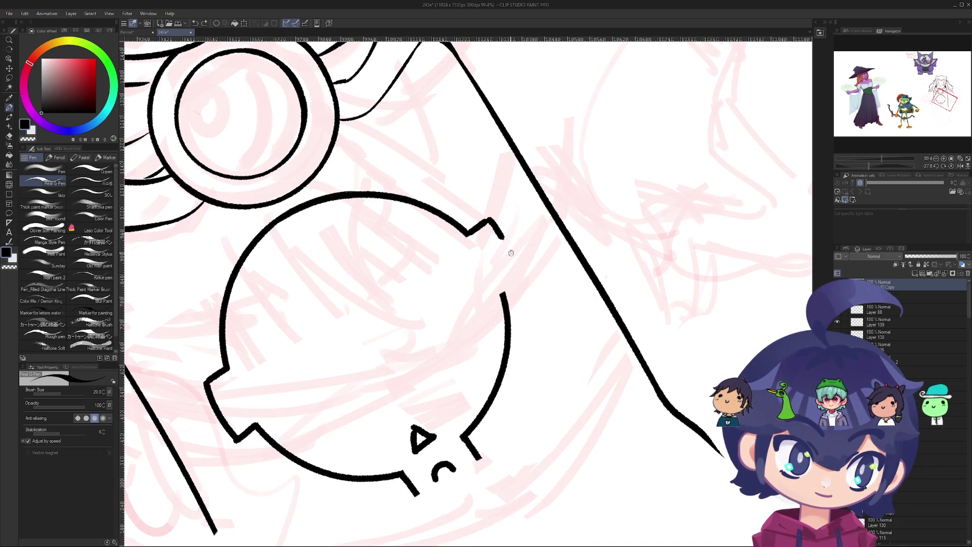
{"action": "left_click_drag", "start_coordinate": [489, 220], "coordinate": [525, 273]}
{"action": "key", "text": "ctrl+z"}
{"action": "mouse_move", "coordinate": [490, 221]}
{"action": "left_mouse_down"}
{"action": "mouse_move", "coordinate": [526, 273]}
{"action": "mouse_move", "coordinate": [549, 256]}
{"action": "left_mouse_up"}
{"action": "scroll", "coordinate": [522, 272], "scroll_direction": "up", "scroll_amount": 3}
{"action": "key", "text": "ctrl+z"}
{"action": "mouse_move", "coordinate": [496, 298]}
{"action": "left_mouse_down"}
{"action": "mouse_move", "coordinate": [551, 253]}
{"action": "mouse_move", "coordinate": [552, 266]}
{"action": "mouse_move", "coordinate": [639, 240]}
{"action": "mouse_move", "coordinate": [430, 284]}
{"action": "left_mouse_up"}
{"action": "scroll", "coordinate": [521, 275], "scroll_direction": "down", "scroll_amount": 10}
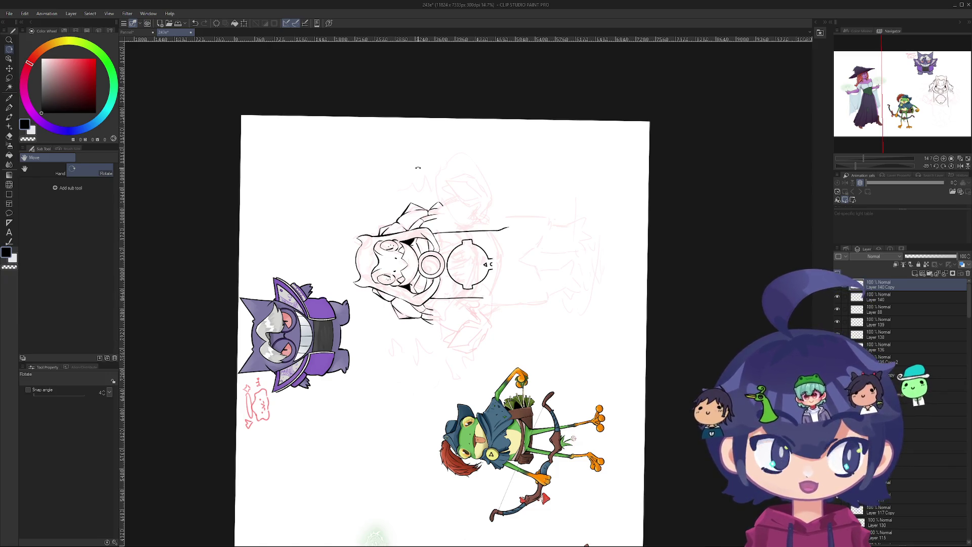
- Ink a line joining into the arc's left end
{"action": "mouse_move", "coordinate": [417, 167]}
{"action": "left_mouse_down"}
{"action": "mouse_move", "coordinate": [385, 185]}
{"action": "mouse_move", "coordinate": [388, 209]}
{"action": "left_mouse_up"}
{"action": "scroll", "coordinate": [378, 188], "scroll_direction": "up", "scroll_amount": 5}
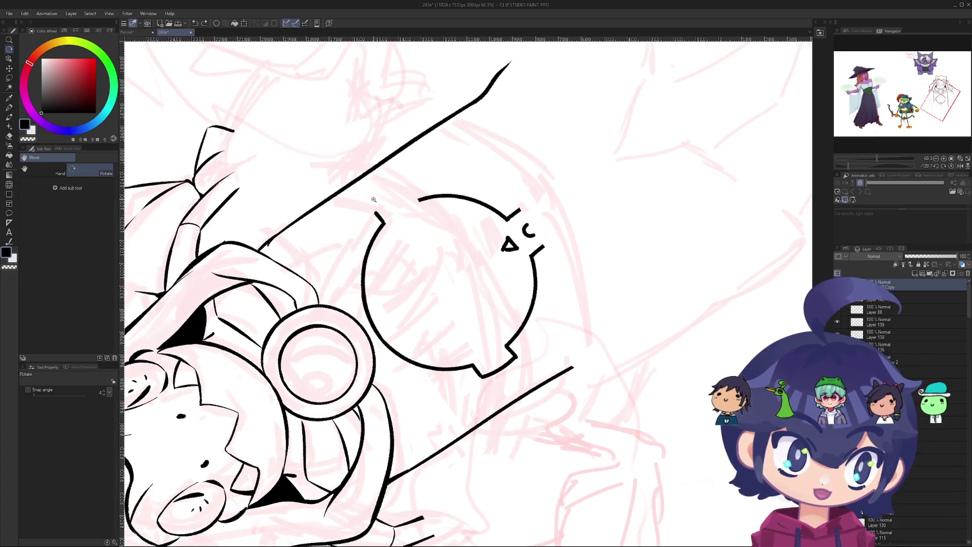
{"action": "scroll", "coordinate": [422, 202], "scroll_direction": "up", "scroll_amount": 3}
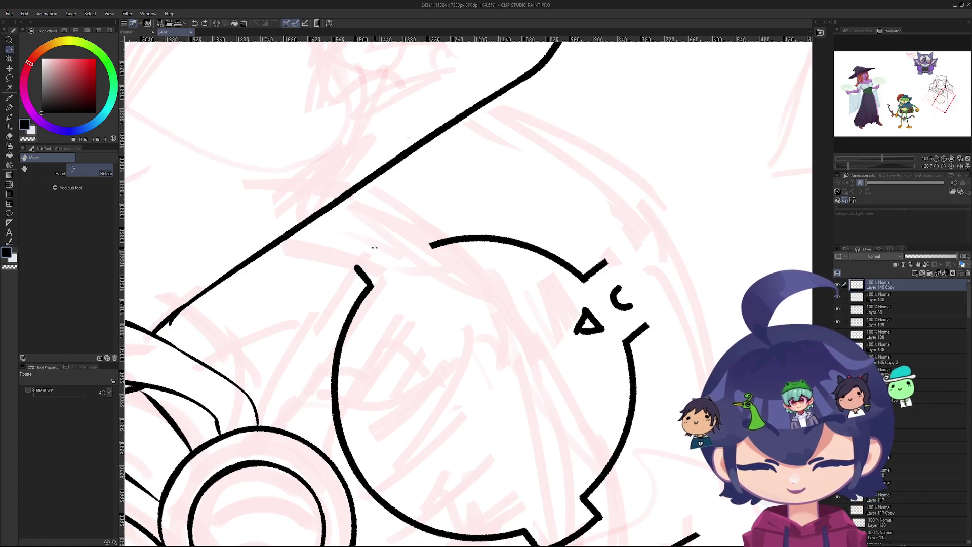
{"action": "key", "text": "p"}
{"action": "scroll", "coordinate": [426, 233], "scroll_direction": "up", "scroll_amount": 4}
{"action": "left_click_drag", "start_coordinate": [413, 220], "coordinate": [441, 250]}
{"action": "key", "text": "ctrl+z"}
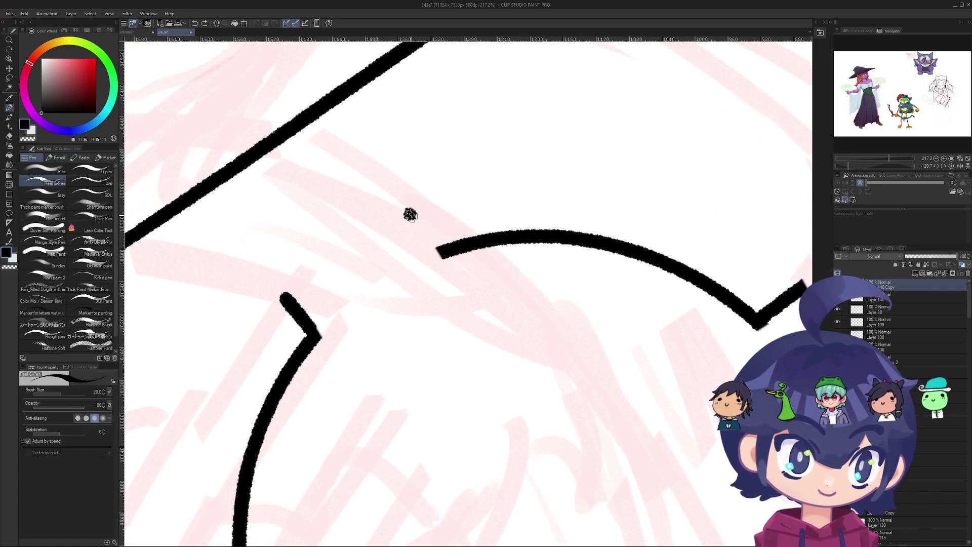
{"action": "left_click_drag", "start_coordinate": [410, 215], "coordinate": [440, 252]}
{"action": "mouse_move", "coordinate": [283, 294]}
{"action": "left_mouse_down"}
{"action": "mouse_move", "coordinate": [348, 223]}
{"action": "mouse_move", "coordinate": [412, 204]}
{"action": "left_mouse_up"}
{"action": "key", "text": "ctrl+z"}
{"action": "scroll", "coordinate": [372, 218], "scroll_direction": "up", "scroll_amount": 4}
- Add an inner curve along the ornament's left edge with an angled stroke up-right from its top
{"action": "key", "text": "e"}
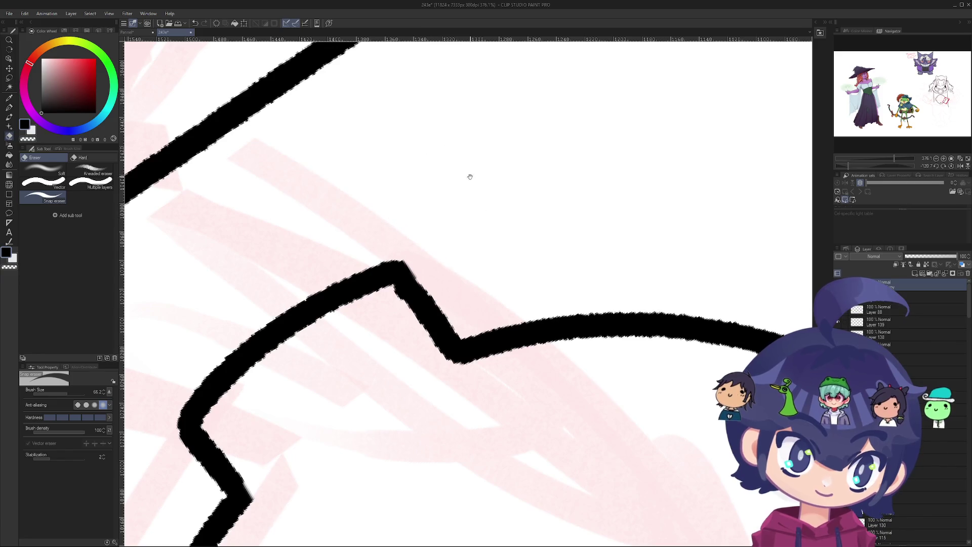
{"action": "scroll", "coordinate": [402, 243], "scroll_direction": "down", "scroll_amount": 10}
{"action": "key", "text": "r"}
{"action": "mouse_move", "coordinate": [402, 243]}
{"action": "left_mouse_down"}
{"action": "mouse_move", "coordinate": [348, 169]}
{"action": "mouse_move", "coordinate": [398, 277]}
{"action": "mouse_move", "coordinate": [398, 261]}
{"action": "left_mouse_up"}
{"action": "key", "text": "e"}
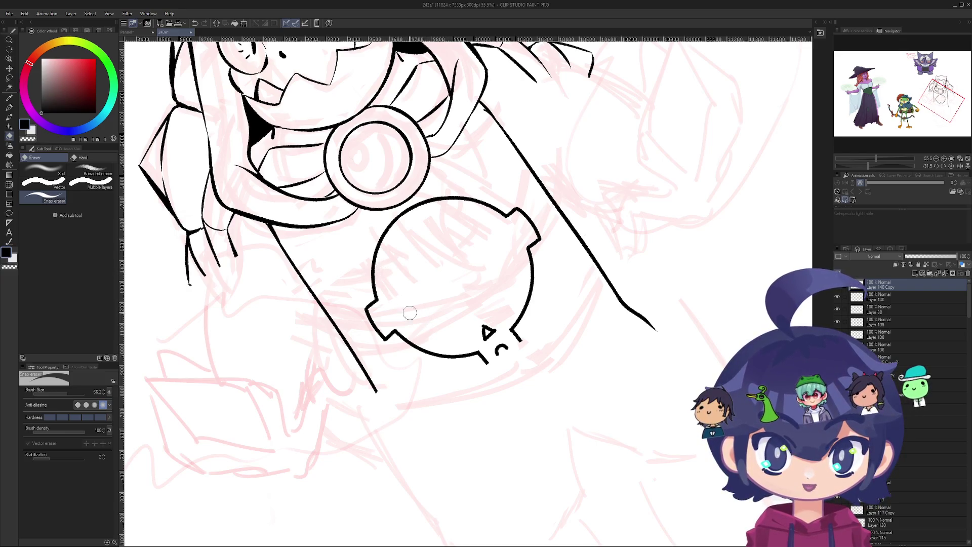
{"action": "left_click_drag", "start_coordinate": [375, 310], "coordinate": [345, 253]}
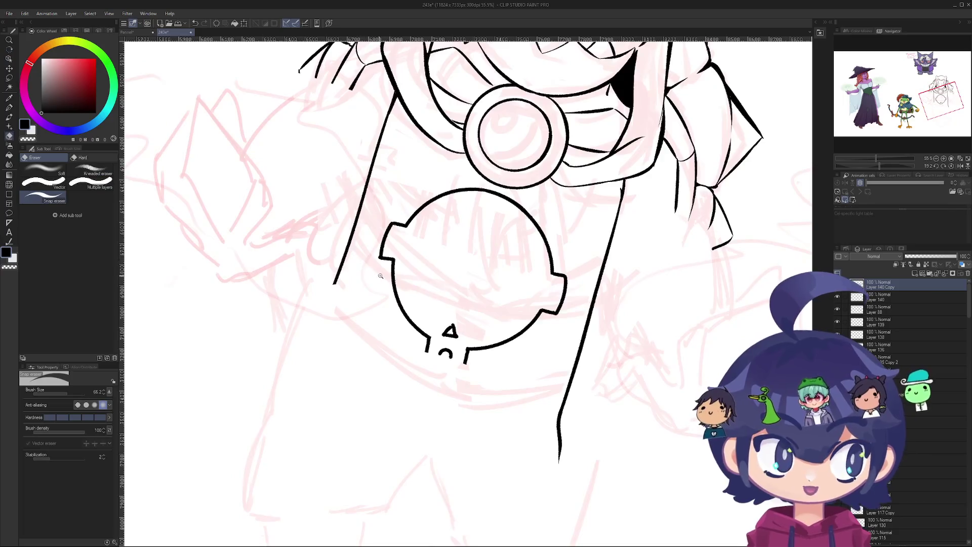
{"action": "scroll", "coordinate": [332, 245], "scroll_direction": "up", "scroll_amount": 4}
{"action": "scroll", "coordinate": [331, 245], "scroll_direction": "up", "scroll_amount": 4}
{"action": "key", "text": "p"}
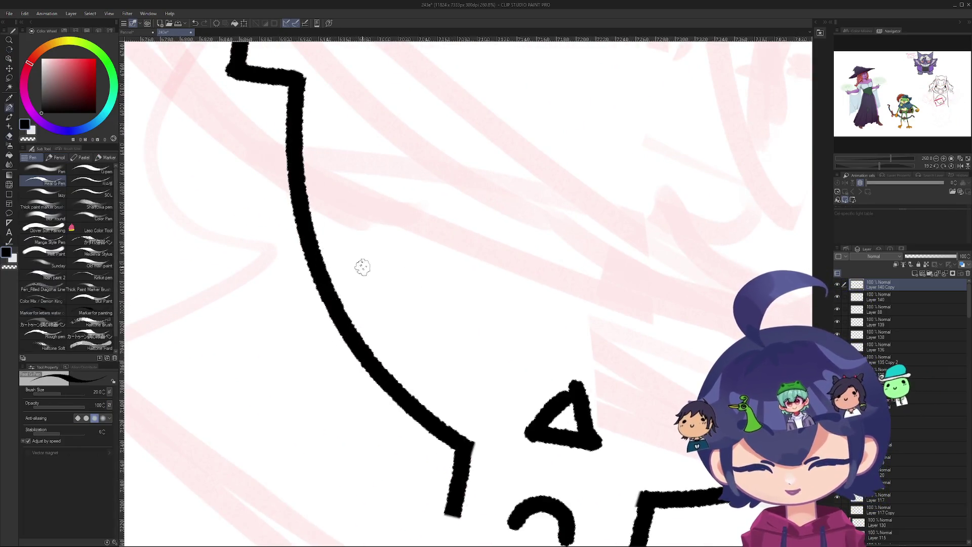
{"action": "mouse_move", "coordinate": [359, 243]}
{"action": "left_mouse_down"}
{"action": "mouse_move", "coordinate": [428, 348]}
{"action": "mouse_move", "coordinate": [466, 380]}
{"action": "left_mouse_up"}
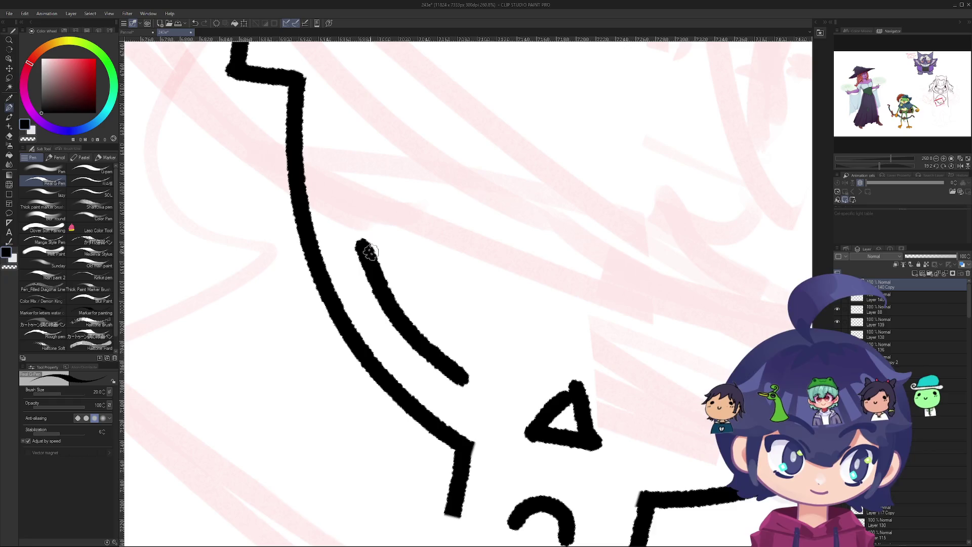
{"action": "left_click_drag", "start_coordinate": [359, 242], "coordinate": [455, 156]}
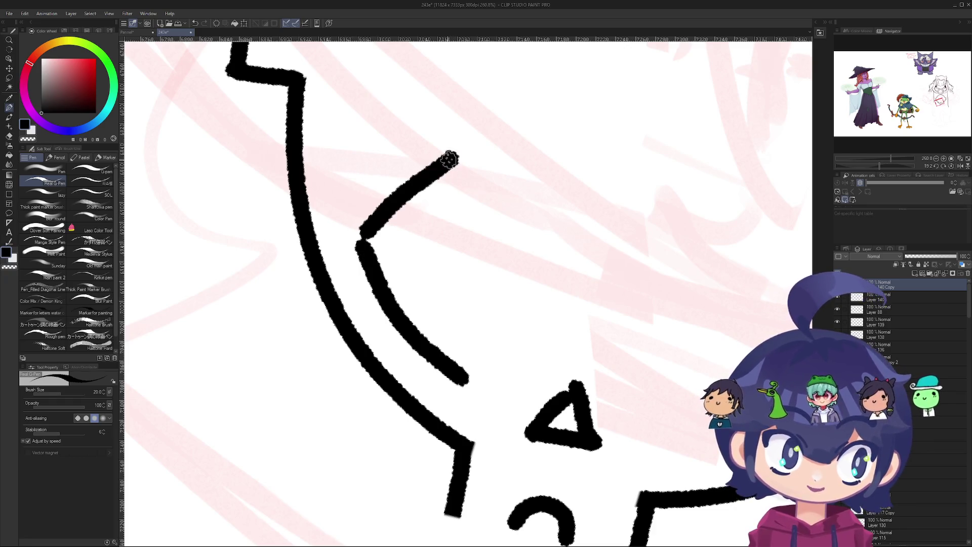
{"action": "key", "text": "ctrl+z"}
{"action": "left_click_drag", "start_coordinate": [357, 251], "coordinate": [456, 157]}
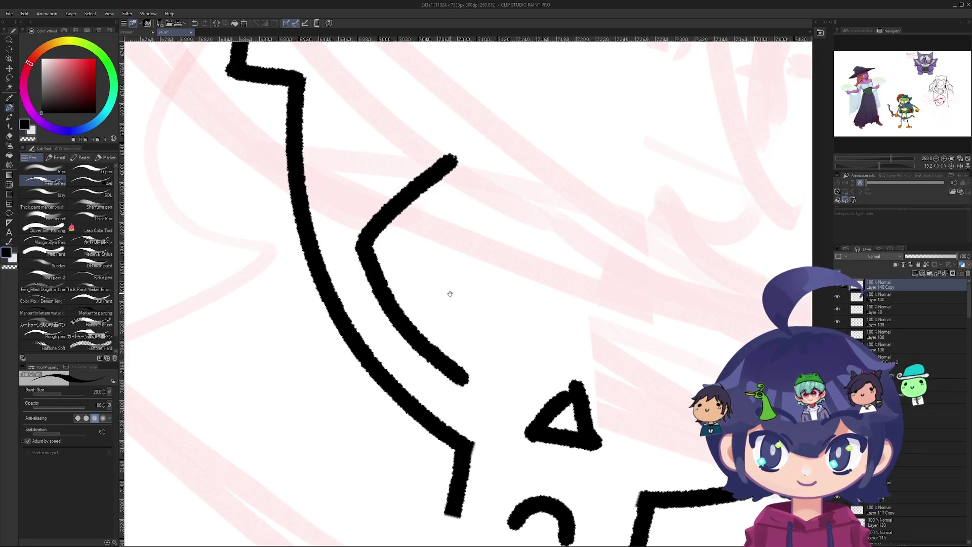
{"action": "scroll", "coordinate": [450, 294], "scroll_direction": "down", "scroll_amount": 6}
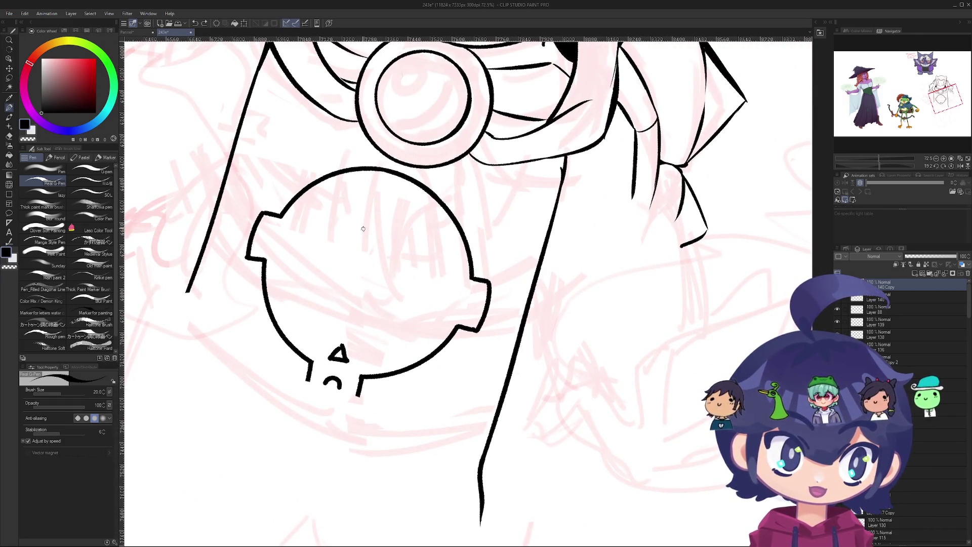
- Straighten the view and zoom in on the ornament's centre
{"action": "mouse_move", "coordinate": [363, 229]}
{"action": "left_mouse_down"}
{"action": "mouse_move", "coordinate": [350, 263]}
{"action": "mouse_move", "coordinate": [362, 255]}
{"action": "left_mouse_up"}
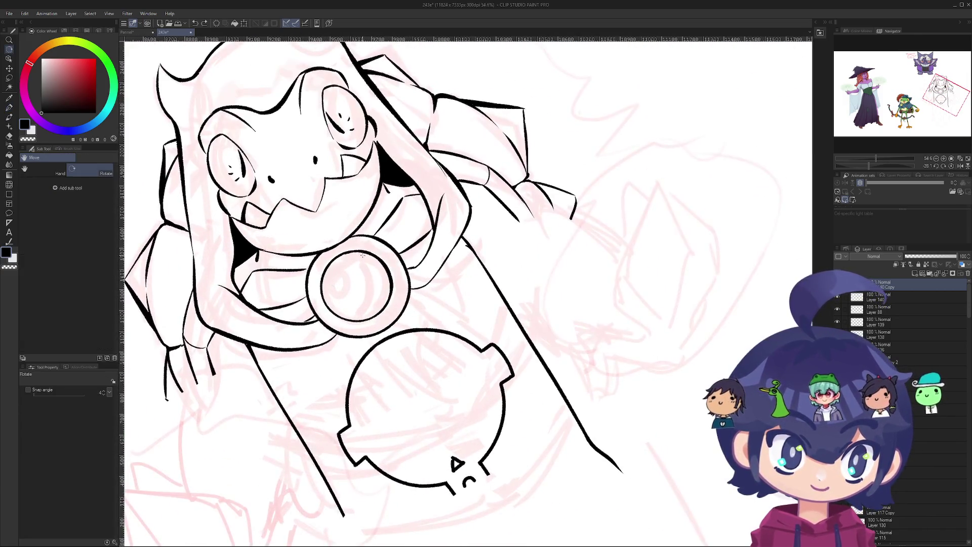
{"action": "left_click_drag", "start_coordinate": [305, 228], "coordinate": [351, 272]}
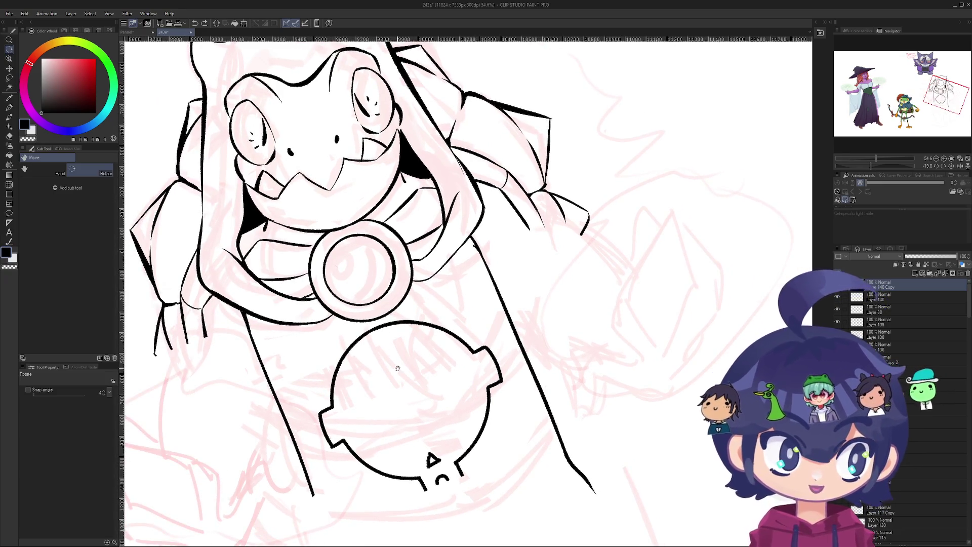
{"action": "scroll", "coordinate": [398, 369], "scroll_direction": "up", "scroll_amount": 5}
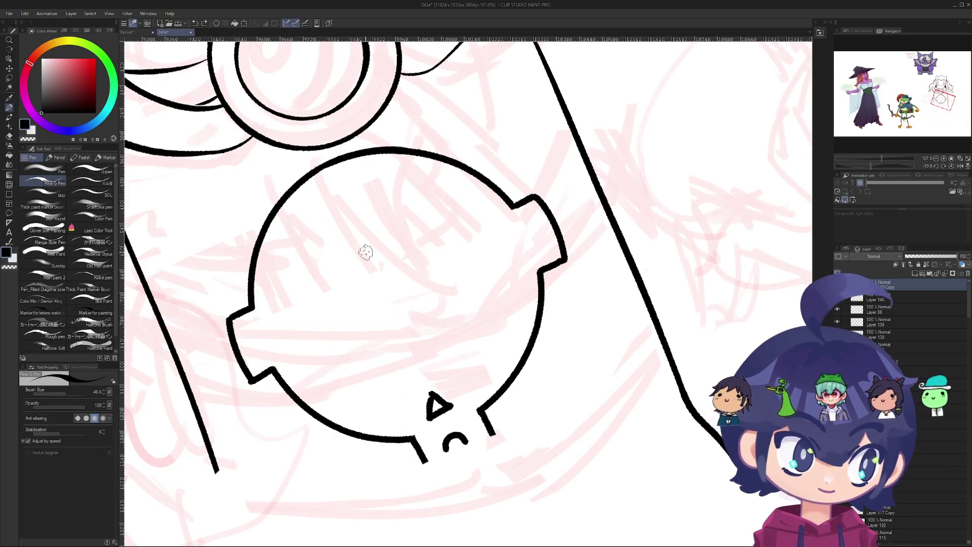
{"action": "scroll", "coordinate": [367, 252], "scroll_direction": "up", "scroll_amount": 2}
{"action": "scroll", "coordinate": [427, 178], "scroll_direction": "up", "scroll_amount": 3}
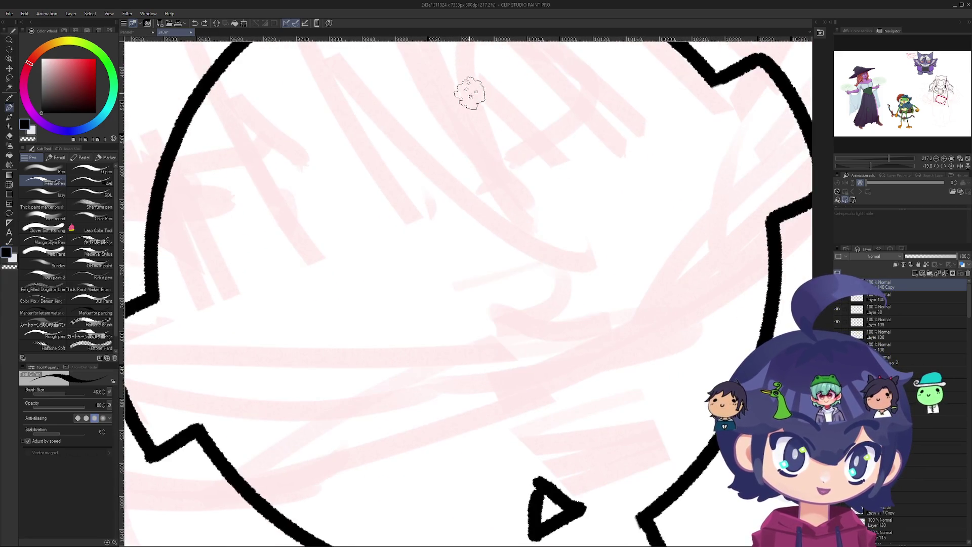
{"action": "mouse_move", "coordinate": [469, 94]}
{"action": "left_mouse_down"}
{"action": "mouse_move", "coordinate": [532, 373]}
{"action": "mouse_move", "coordinate": [468, 91]}
{"action": "left_mouse_up"}
{"action": "key", "text": "ctrl+z"}
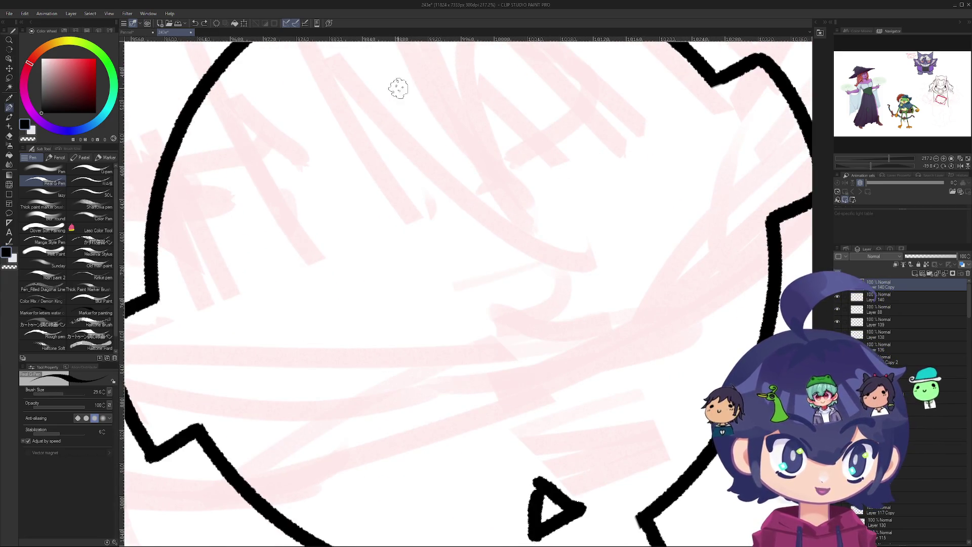
{"action": "scroll", "coordinate": [399, 88], "scroll_direction": "down", "scroll_amount": 6}
{"action": "scroll", "coordinate": [430, 183], "scroll_direction": "up", "scroll_amount": 3}
- Lasso-select the neck ring, place a copy in the ornament's centre, and deselect
{"action": "key", "text": "m"}
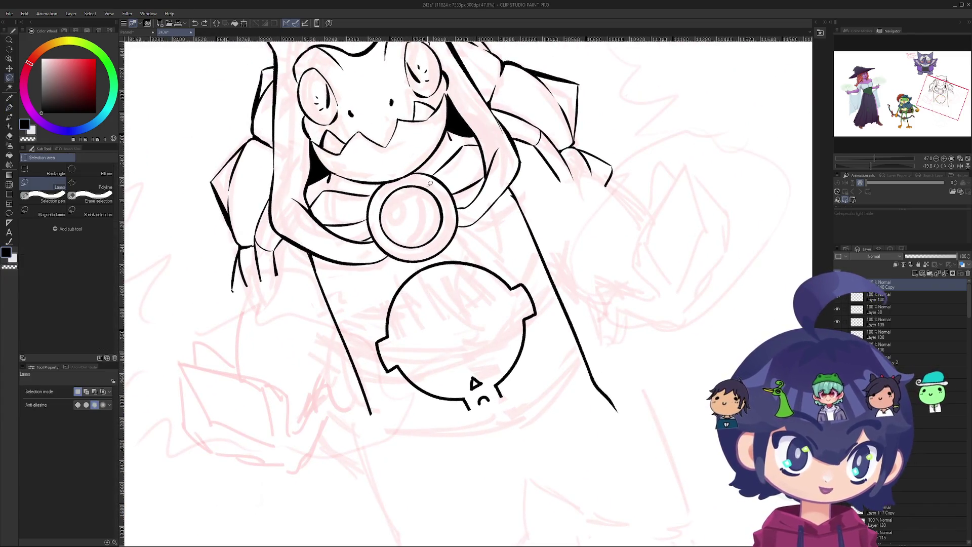
{"action": "left_click_drag", "start_coordinate": [402, 185], "coordinate": [423, 181]}
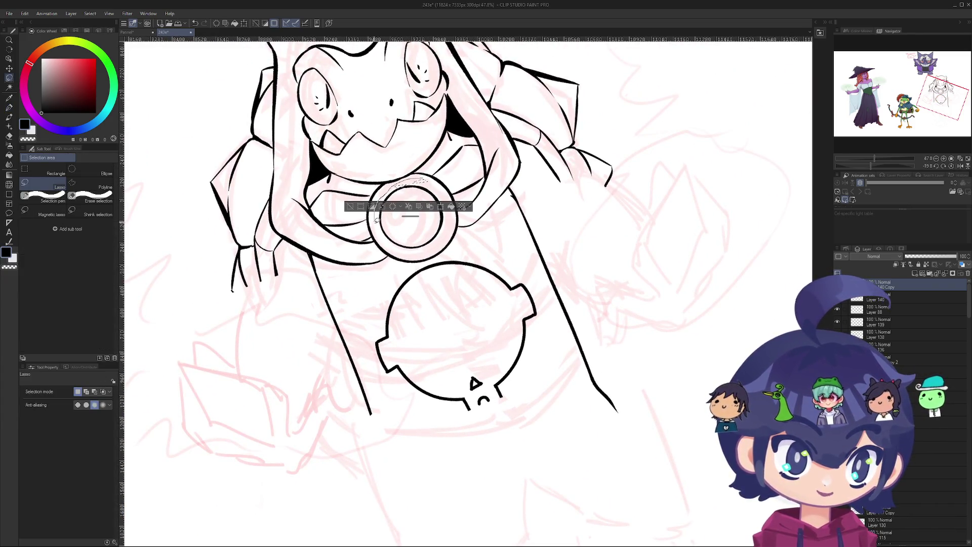
{"action": "left_click_drag", "start_coordinate": [445, 185], "coordinate": [444, 195]}
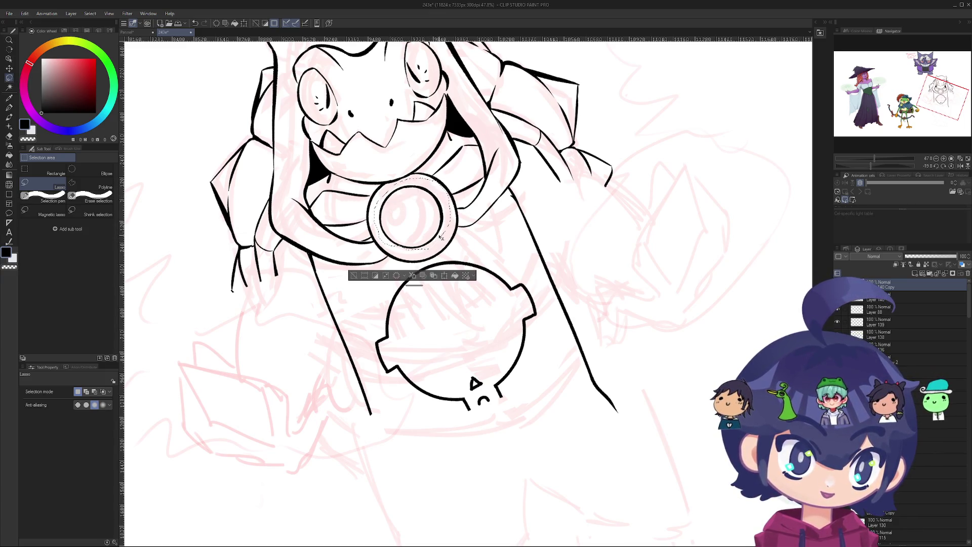
{"action": "scroll", "coordinate": [391, 243], "scroll_direction": "up", "scroll_amount": 3}
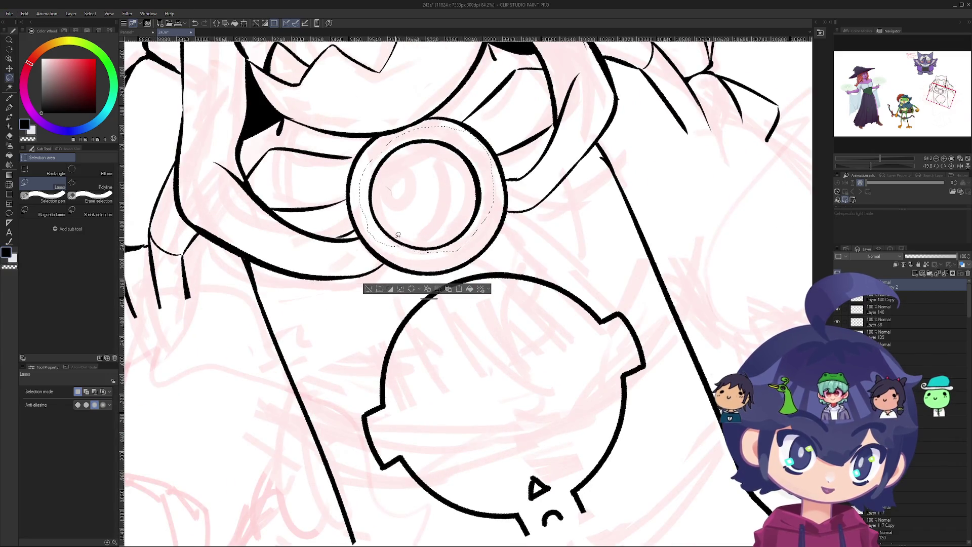
{"action": "scroll", "coordinate": [452, 202], "scroll_direction": "down", "scroll_amount": 2}
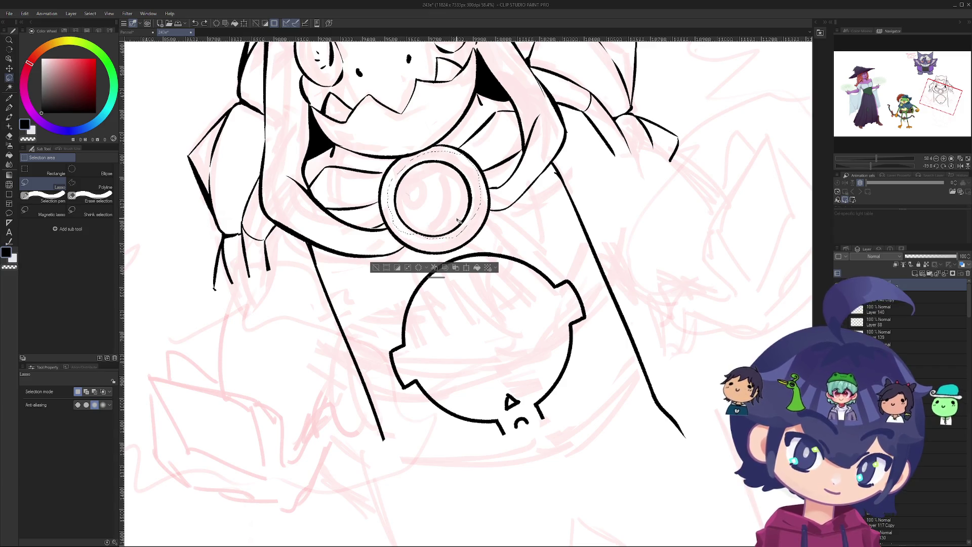
{"action": "mouse_move", "coordinate": [413, 226]}
{"action": "left_mouse_down"}
{"action": "mouse_move", "coordinate": [451, 225]}
{"action": "mouse_move", "coordinate": [458, 269]}
{"action": "mouse_move", "coordinate": [514, 370]}
{"action": "left_mouse_up"}
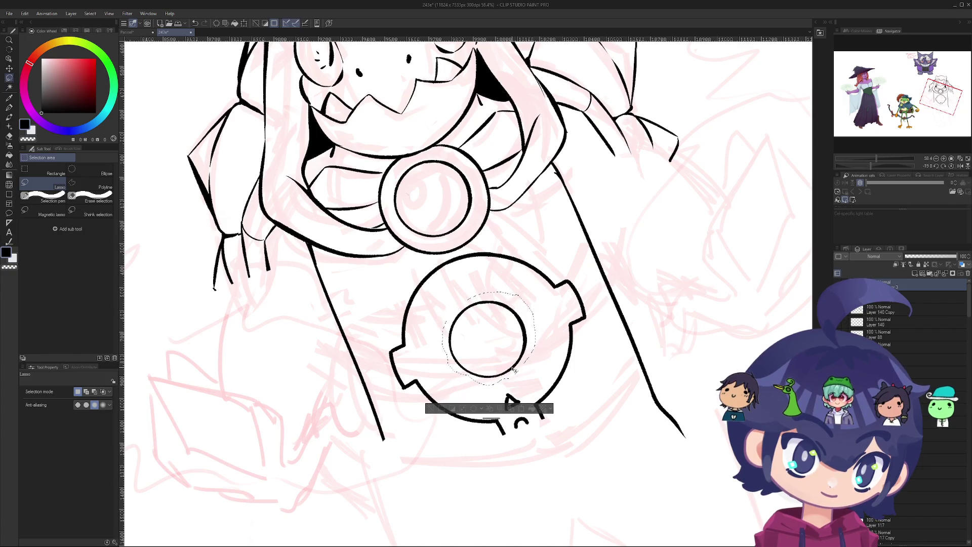
{"action": "key", "text": "ctrl+d"}
{"action": "scroll", "coordinate": [475, 223], "scroll_direction": "down", "scroll_amount": 2}
- Tilt the view and try a diagonal ink line up-right across the ring
{"action": "key", "text": "e"}
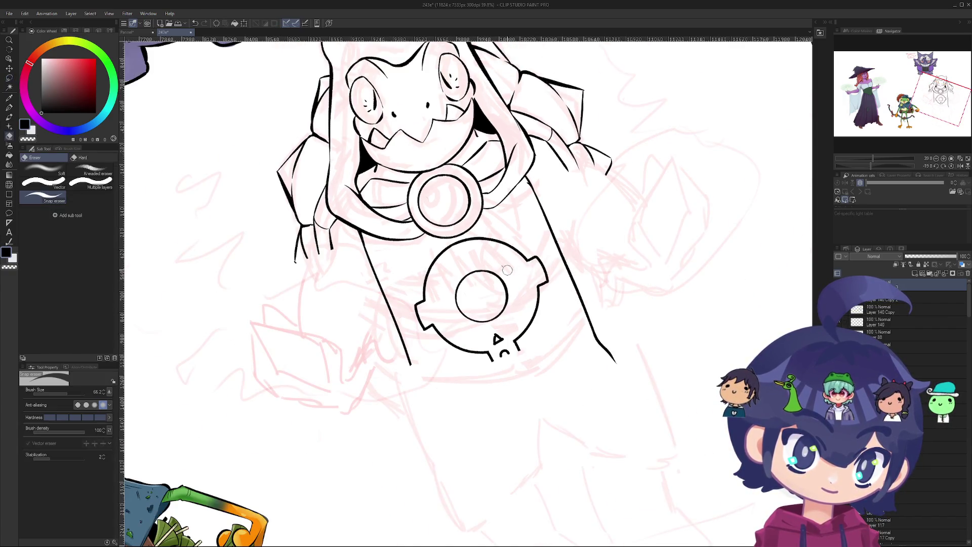
{"action": "mouse_move", "coordinate": [507, 261]}
{"action": "left_mouse_down"}
{"action": "mouse_move", "coordinate": [497, 243]}
{"action": "mouse_move", "coordinate": [456, 238]}
{"action": "mouse_move", "coordinate": [445, 274]}
{"action": "mouse_move", "coordinate": [464, 259]}
{"action": "mouse_move", "coordinate": [400, 261]}
{"action": "left_mouse_up"}
{"action": "scroll", "coordinate": [464, 259], "scroll_direction": "up", "scroll_amount": 2}
{"action": "scroll", "coordinate": [400, 261], "scroll_direction": "up", "scroll_amount": 4}
{"action": "key", "text": "p"}
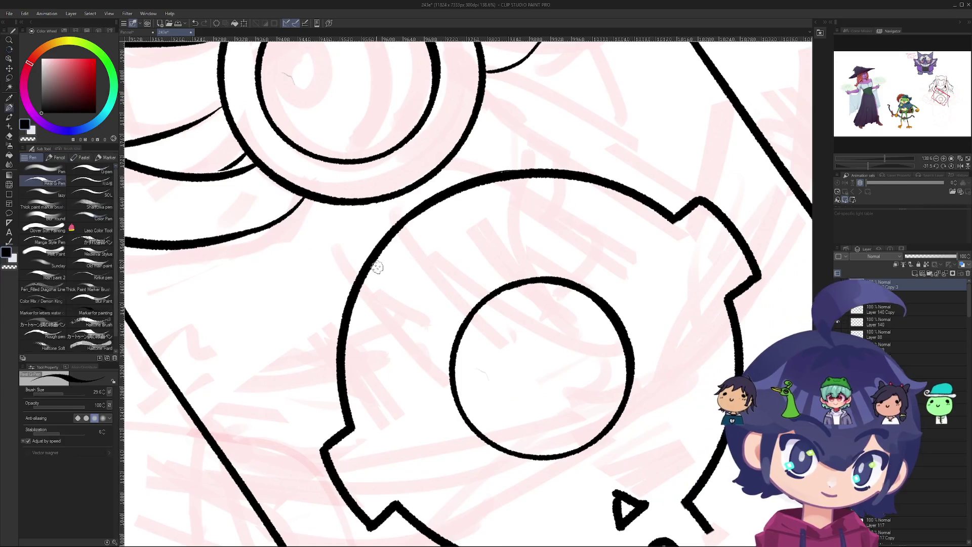
{"action": "left_click", "coordinate": [351, 294], "text": "shift"}
{"action": "key", "text": "ctrl+z"}
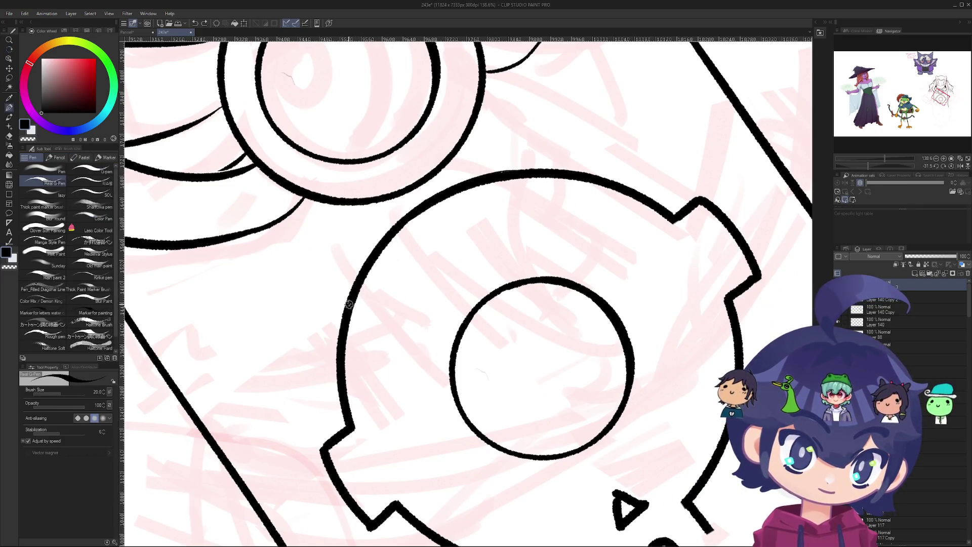
{"action": "left_click_drag", "start_coordinate": [349, 303], "coordinate": [519, 179]}
{"action": "key", "text": "ctrl+z"}
{"action": "left_click_drag", "start_coordinate": [357, 300], "coordinate": [514, 164]}
- Settle the diagonal line running from the ring's left edge to its top outline
{"action": "key", "text": "ctrl+z"}
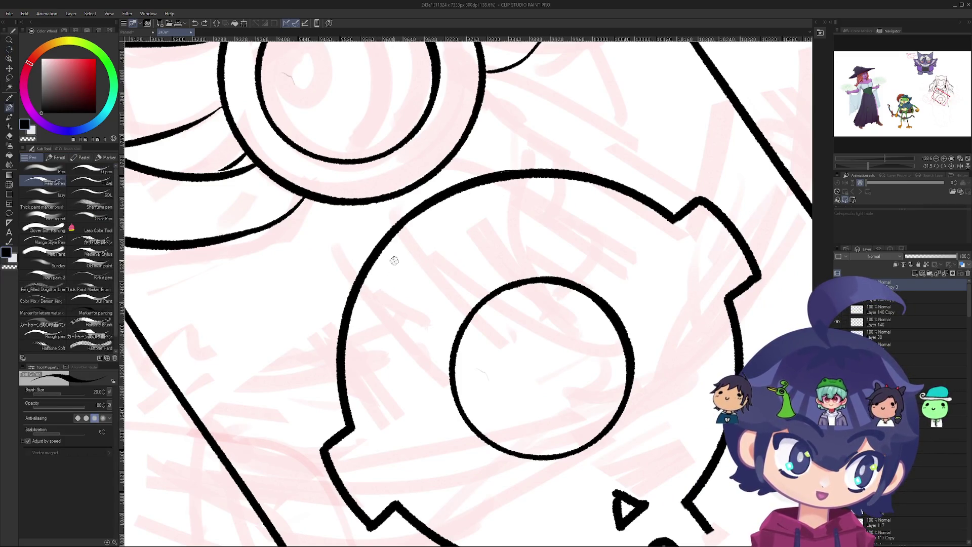
{"action": "mouse_move", "coordinate": [349, 306]}
{"action": "left_mouse_down"}
{"action": "mouse_move", "coordinate": [401, 274]}
{"action": "mouse_move", "coordinate": [514, 164]}
{"action": "left_mouse_up"}
{"action": "key", "text": "ctrl+z"}
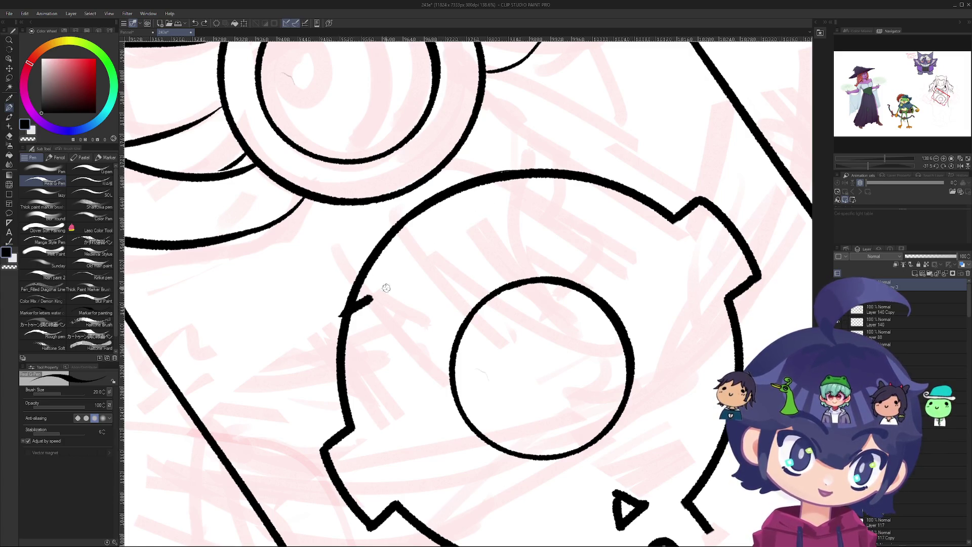
{"action": "left_click_drag", "start_coordinate": [386, 288], "coordinate": [520, 178]}
{"action": "key", "text": "ctrl+z"}
{"action": "left_click_drag", "start_coordinate": [349, 306], "coordinate": [533, 176]}
{"action": "key", "text": "ctrl+z"}
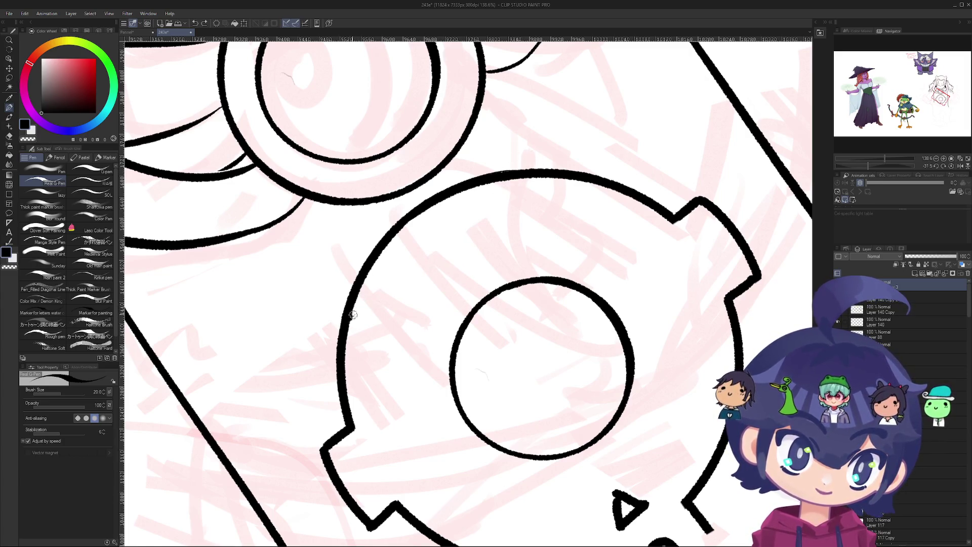
{"action": "mouse_move", "coordinate": [353, 314]}
{"action": "left_mouse_down"}
{"action": "mouse_move", "coordinate": [549, 148]}
{"action": "mouse_move", "coordinate": [534, 145]}
{"action": "mouse_move", "coordinate": [560, 138]}
{"action": "mouse_move", "coordinate": [552, 148]}
{"action": "left_mouse_up"}
{"action": "key", "text": "e"}
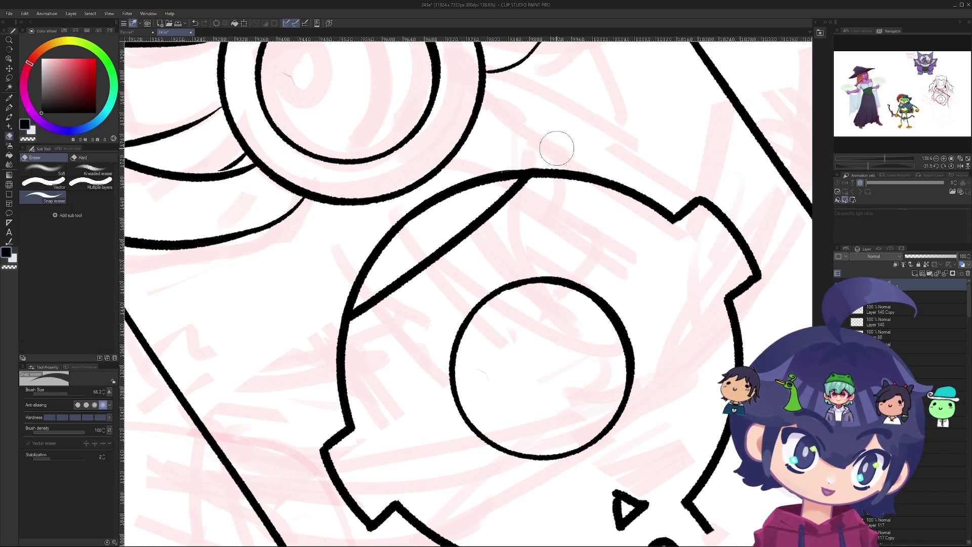
{"action": "scroll", "coordinate": [495, 169], "scroll_direction": "down", "scroll_amount": 5}
- Zoom out and pan to bring the hooded frog sketch back into view
{"action": "scroll", "coordinate": [496, 169], "scroll_direction": "down", "scroll_amount": 3}
{"action": "scroll", "coordinate": [366, 325], "scroll_direction": "up", "scroll_amount": 4}
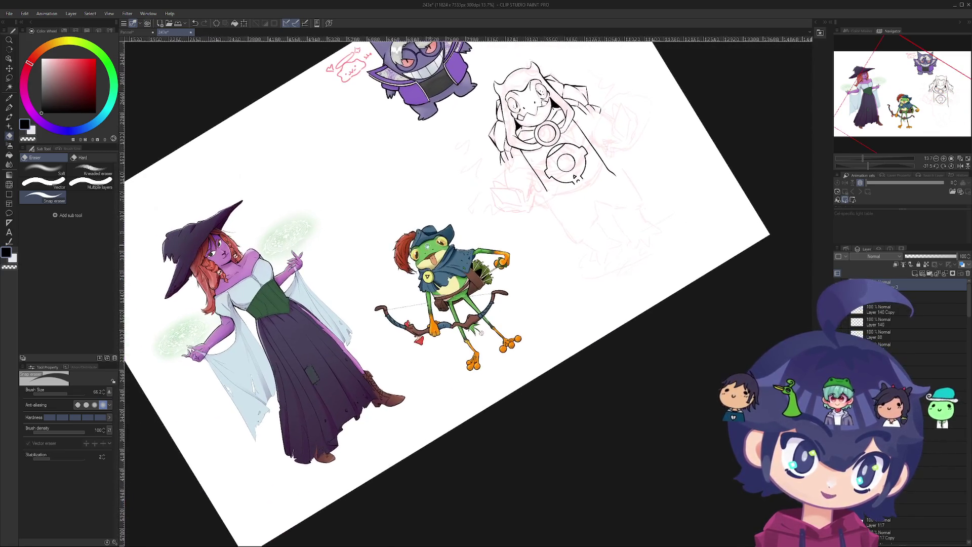
{"action": "scroll", "coordinate": [367, 325], "scroll_direction": "up", "scroll_amount": 1}
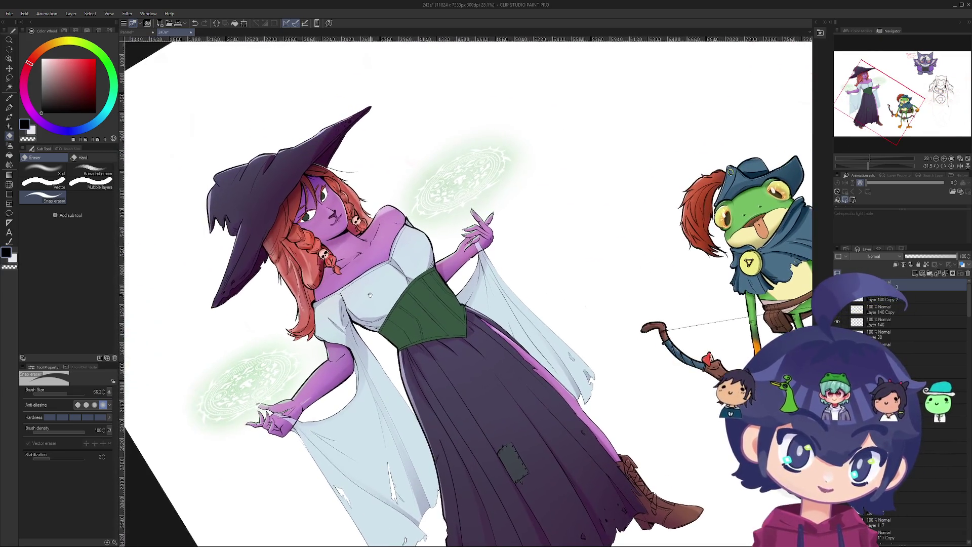
{"action": "left_click_drag", "start_coordinate": [370, 271], "coordinate": [337, 306]}
{"action": "left_click_drag", "start_coordinate": [456, 228], "coordinate": [370, 273]}
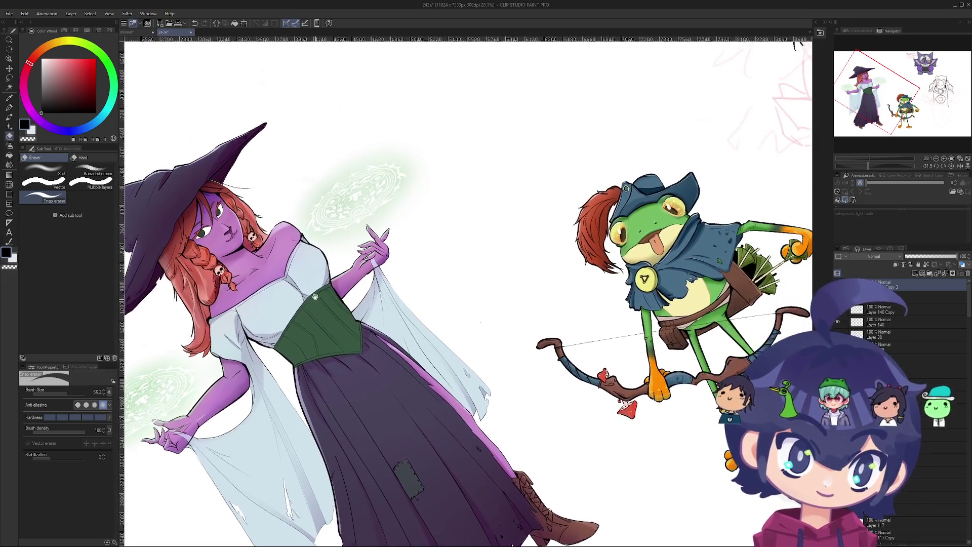
{"action": "left_click_drag", "start_coordinate": [557, 177], "coordinate": [317, 306]}
{"action": "mouse_move", "coordinate": [572, 203]}
{"action": "left_mouse_down"}
{"action": "mouse_move", "coordinate": [416, 244]}
{"action": "mouse_move", "coordinate": [456, 212]}
{"action": "mouse_move", "coordinate": [521, 339]}
{"action": "mouse_move", "coordinate": [415, 384]}
{"action": "mouse_move", "coordinate": [347, 521]}
{"action": "left_mouse_up"}
- Centre the ring ornament and ink a shorter curve along the ring's top
{"action": "key", "text": "e"}
{"action": "scroll", "coordinate": [516, 209], "scroll_direction": "up", "scroll_amount": 6}
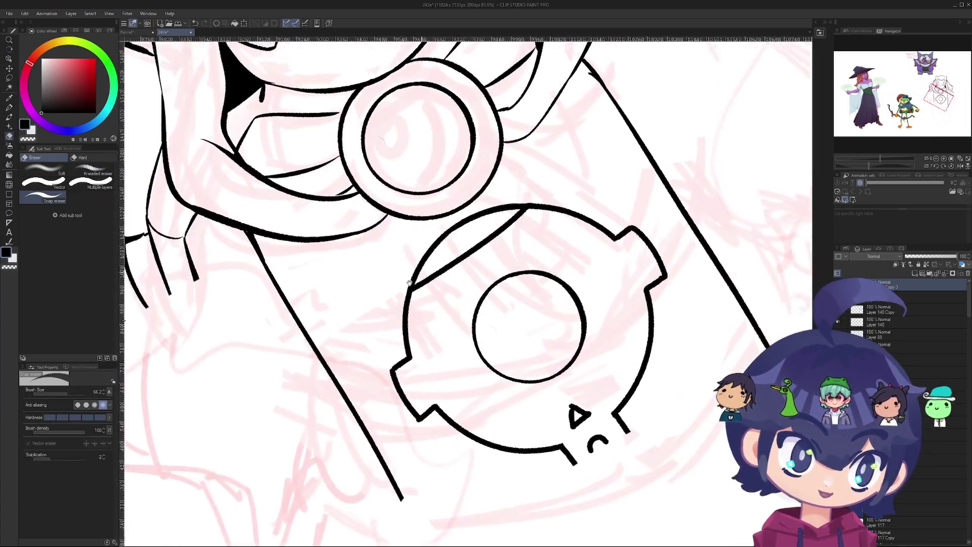
{"action": "left_click_drag", "start_coordinate": [516, 210], "coordinate": [458, 242]}
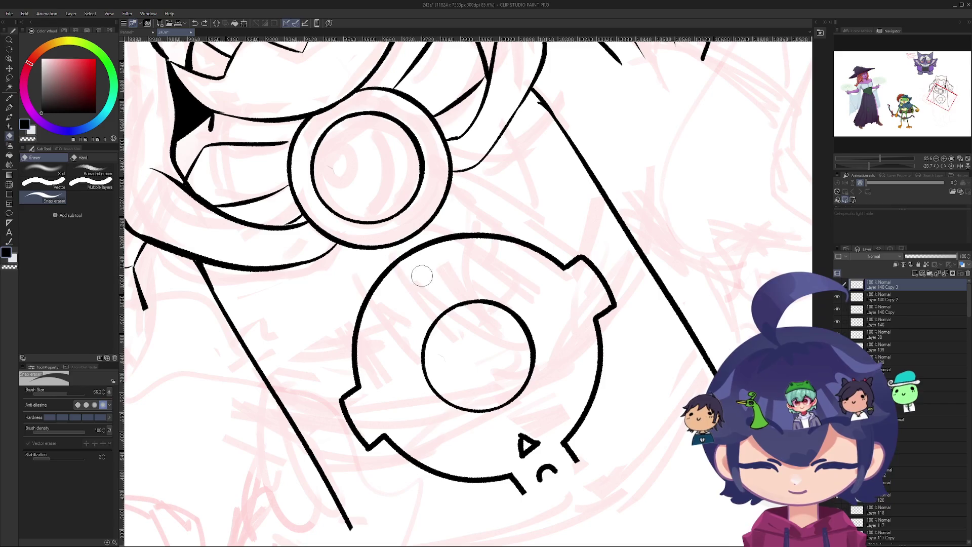
{"action": "key", "text": "p"}
{"action": "left_click_drag", "start_coordinate": [375, 304], "coordinate": [534, 206]}
{"action": "key", "text": "ctrl+z"}
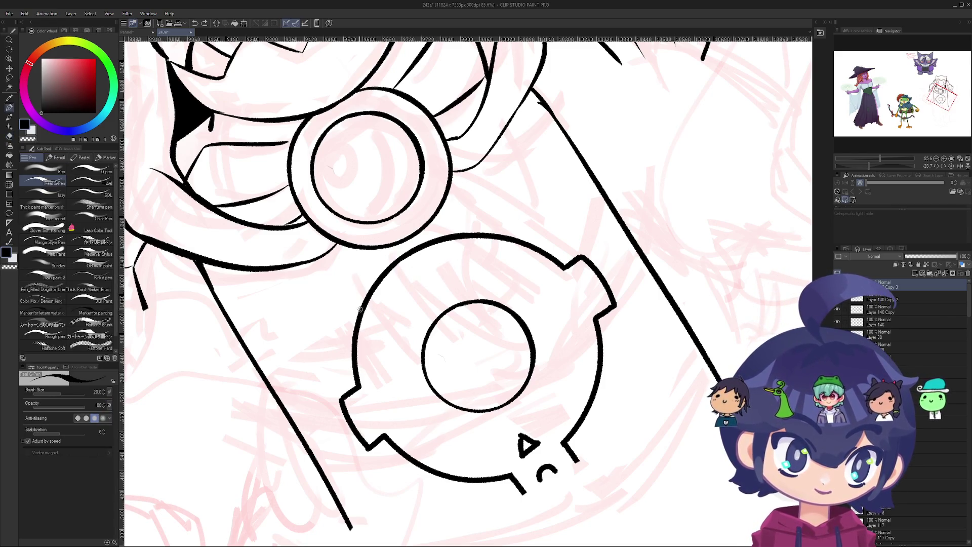
{"action": "mouse_move", "coordinate": [366, 307]}
{"action": "left_mouse_down"}
{"action": "mouse_move", "coordinate": [500, 214]}
{"action": "mouse_move", "coordinate": [492, 216]}
{"action": "left_mouse_up"}
- Erase the unwanted curved segment, trim a line end, and remove the jagged junction tip
{"action": "key", "text": "e"}
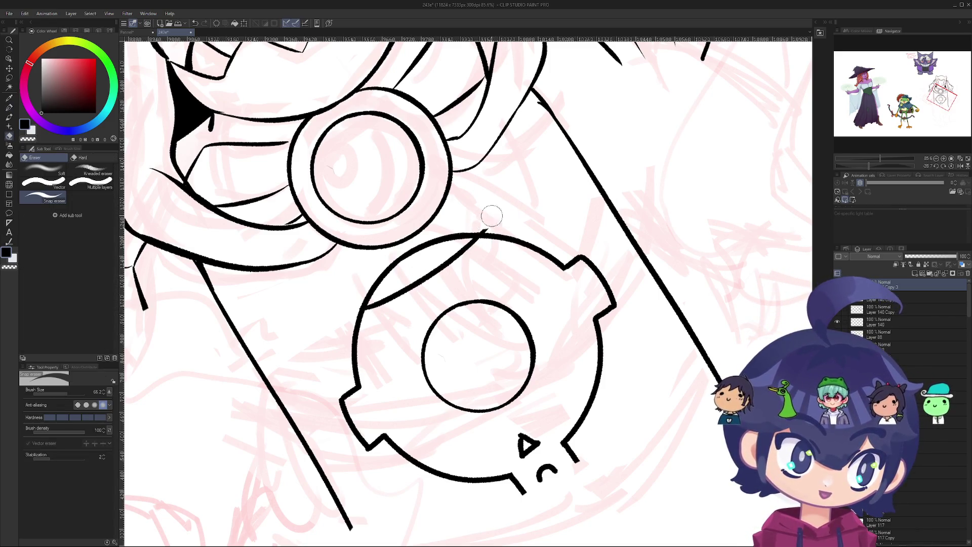
{"action": "scroll", "coordinate": [479, 225], "scroll_direction": "up", "scroll_amount": 5}
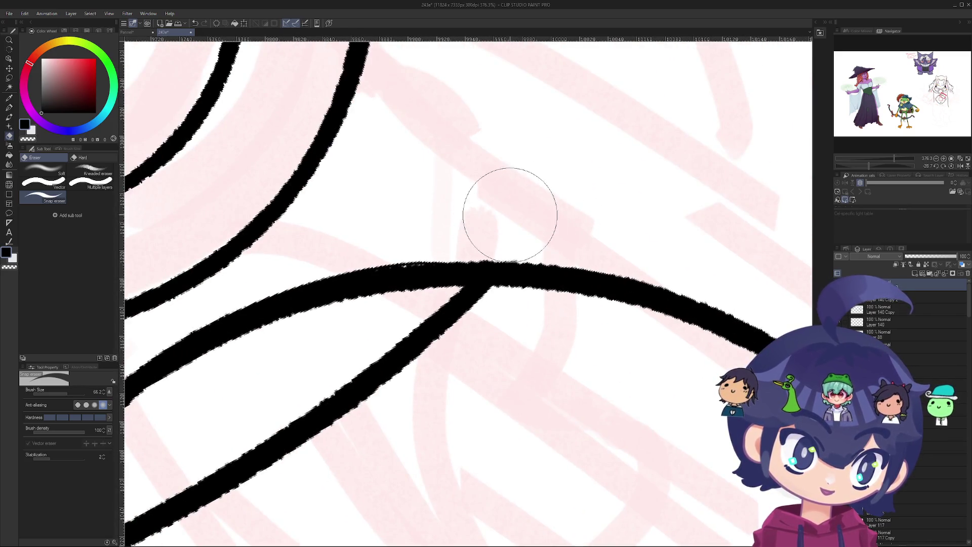
{"action": "left_click_drag", "start_coordinate": [510, 213], "coordinate": [385, 287]}
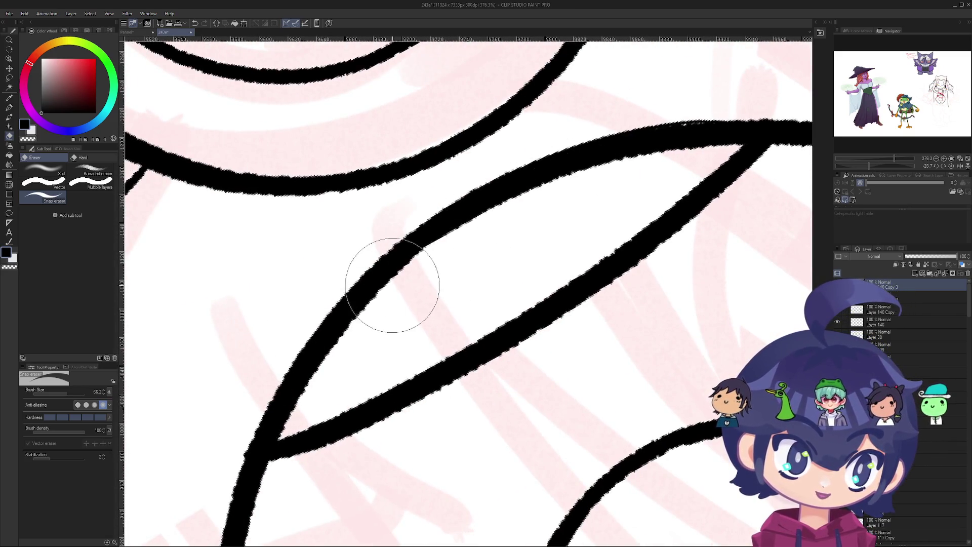
{"action": "left_click_drag", "start_coordinate": [246, 383], "coordinate": [330, 340]}
{"action": "mouse_move", "coordinate": [380, 282]}
{"action": "left_mouse_down"}
{"action": "mouse_move", "coordinate": [401, 256]}
{"action": "mouse_move", "coordinate": [581, 169]}
{"action": "mouse_move", "coordinate": [593, 179]}
{"action": "mouse_move", "coordinate": [608, 161]}
{"action": "mouse_move", "coordinate": [582, 191]}
{"action": "mouse_move", "coordinate": [595, 184]}
{"action": "left_mouse_up"}
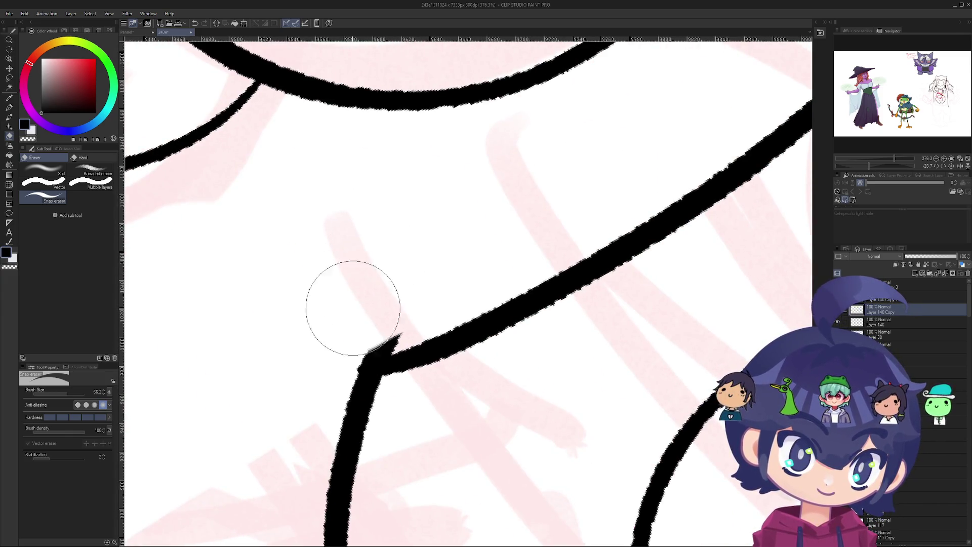
{"action": "mouse_move", "coordinate": [351, 304]}
{"action": "left_mouse_down"}
{"action": "mouse_move", "coordinate": [358, 310]}
{"action": "mouse_move", "coordinate": [390, 294]}
{"action": "left_mouse_up"}
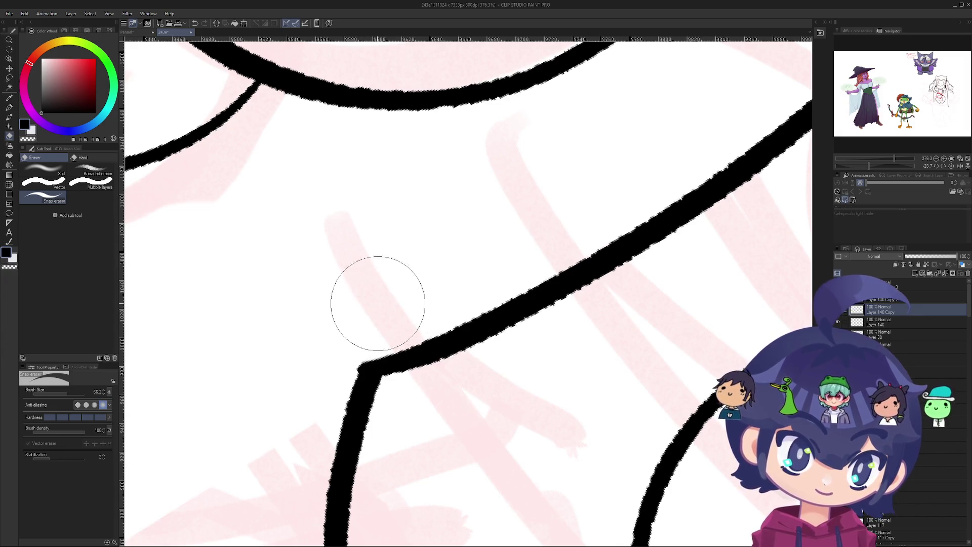
- Rotate the canvas around the ornament to review the cleaned lines
{"action": "scroll", "coordinate": [375, 304], "scroll_direction": "down", "scroll_amount": 10}
{"action": "mouse_move", "coordinate": [456, 274]}
{"action": "left_mouse_down"}
{"action": "mouse_move", "coordinate": [507, 335]}
{"action": "mouse_move", "coordinate": [481, 365]}
{"action": "left_mouse_up"}
{"action": "mouse_move", "coordinate": [334, 253]}
{"action": "left_mouse_down"}
{"action": "mouse_move", "coordinate": [319, 251]}
{"action": "mouse_move", "coordinate": [369, 390]}
{"action": "mouse_move", "coordinate": [387, 260]}
{"action": "mouse_move", "coordinate": [367, 275]}
{"action": "left_mouse_up"}
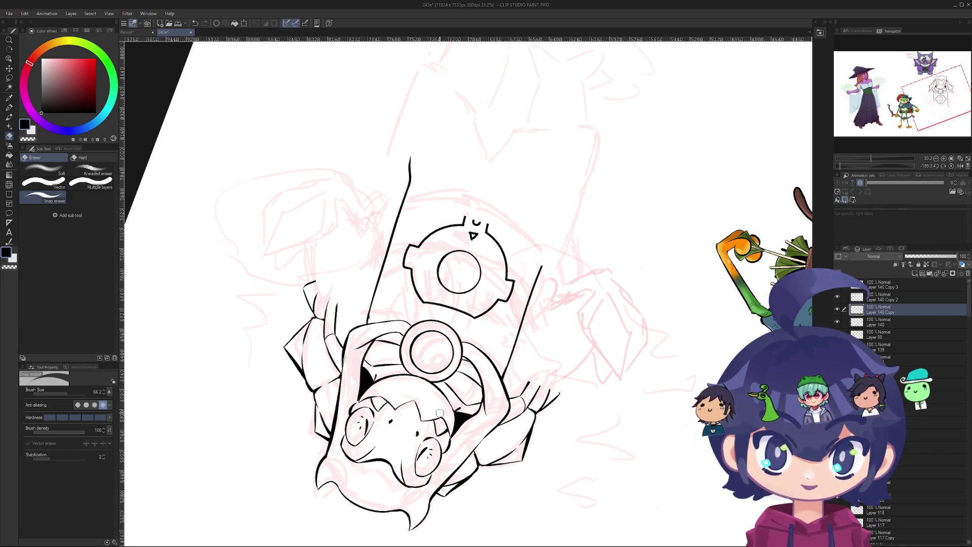
{"action": "mouse_move", "coordinate": [386, 279]}
{"action": "left_mouse_down"}
{"action": "mouse_move", "coordinate": [364, 296]}
{"action": "mouse_move", "coordinate": [416, 241]}
{"action": "left_mouse_up"}
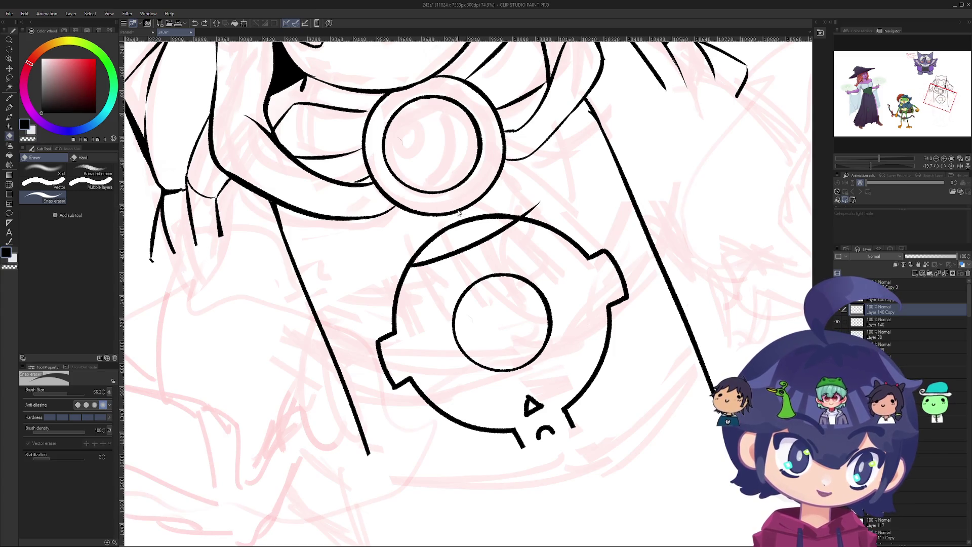
- Undo the old diagonal and make several attempts at a new diagonal across the ring's top
{"action": "key", "text": "ctrl+z"}
{"action": "key", "text": "p"}
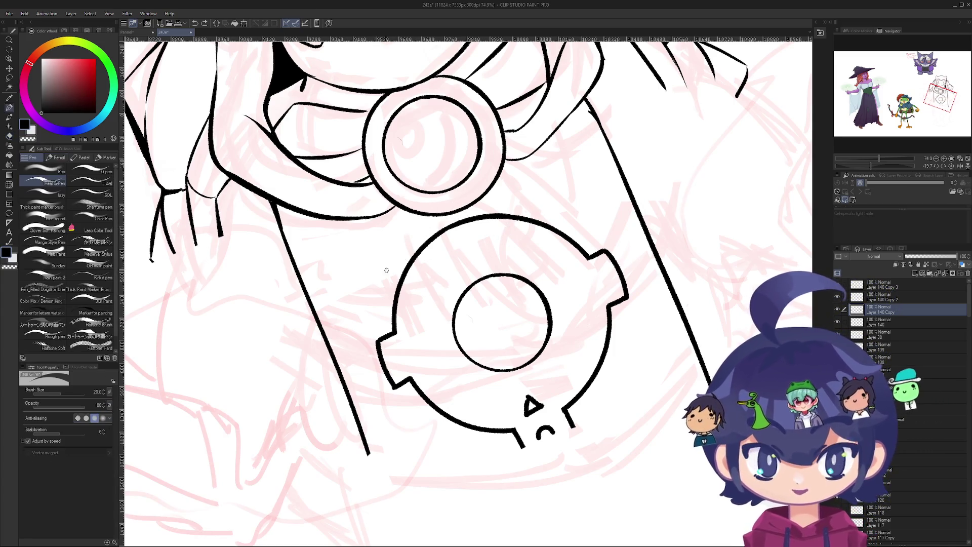
{"action": "scroll", "coordinate": [412, 259], "scroll_direction": "up", "scroll_amount": 3}
{"action": "left_click_drag", "start_coordinate": [431, 252], "coordinate": [615, 152]}
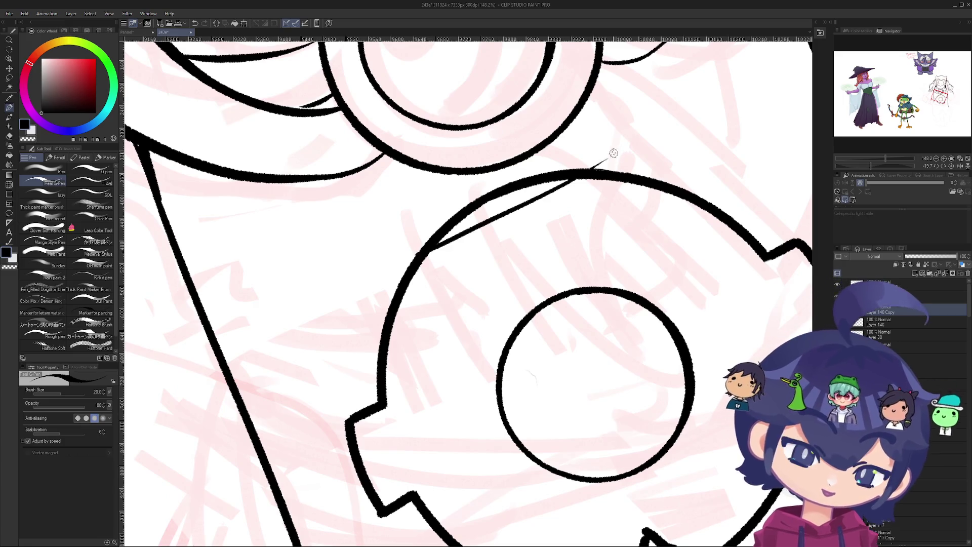
{"action": "key", "text": "ctrl+z"}
{"action": "left_click_drag", "start_coordinate": [433, 247], "coordinate": [628, 151]}
{"action": "key", "text": "ctrl+z"}
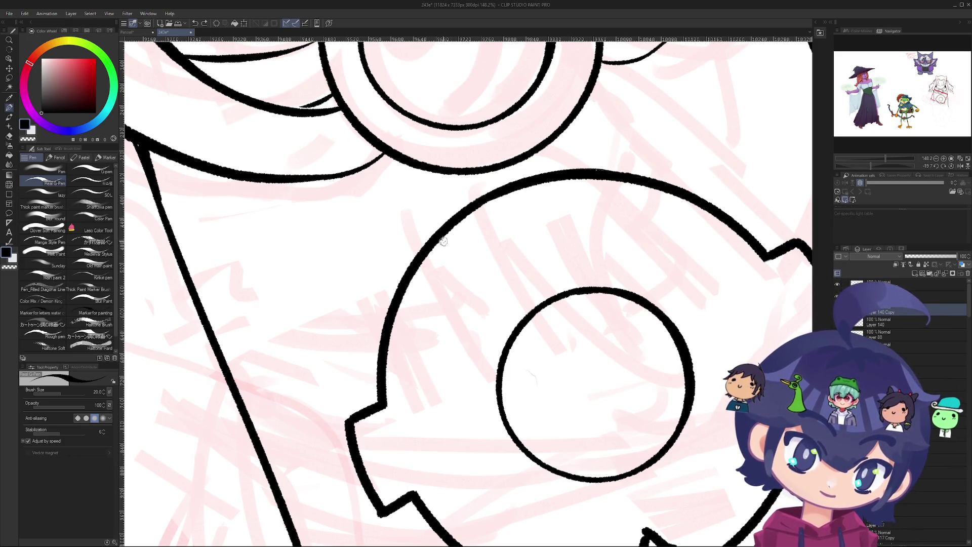
{"action": "left_click_drag", "start_coordinate": [436, 245], "coordinate": [614, 148]}
{"action": "key", "text": "ctrl+z"}
{"action": "left_click_drag", "start_coordinate": [430, 248], "coordinate": [615, 143]}
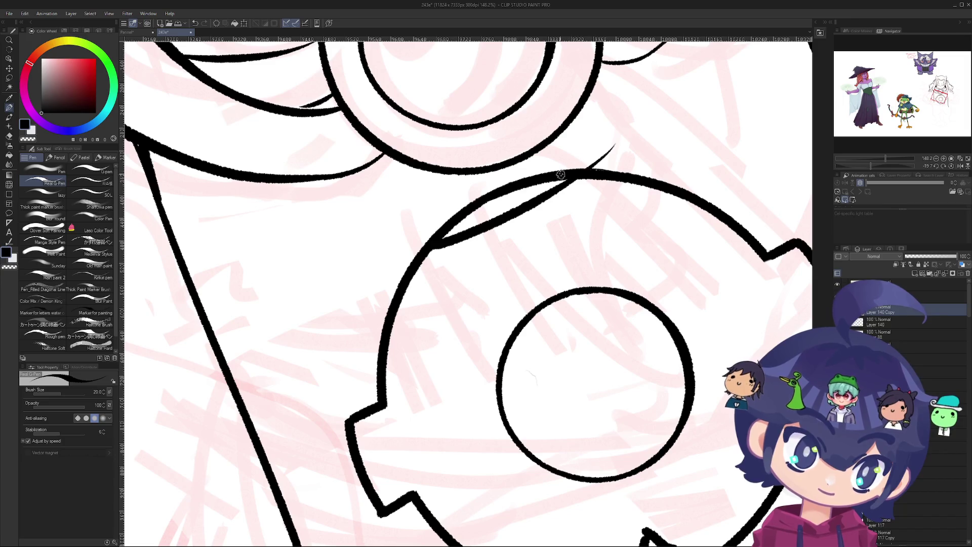
- Keep redrawing the diagonal, settling on one that ends higher up-right
{"action": "key", "text": "ctrl+z"}
{"action": "left_click_drag", "start_coordinate": [417, 252], "coordinate": [679, 127]}
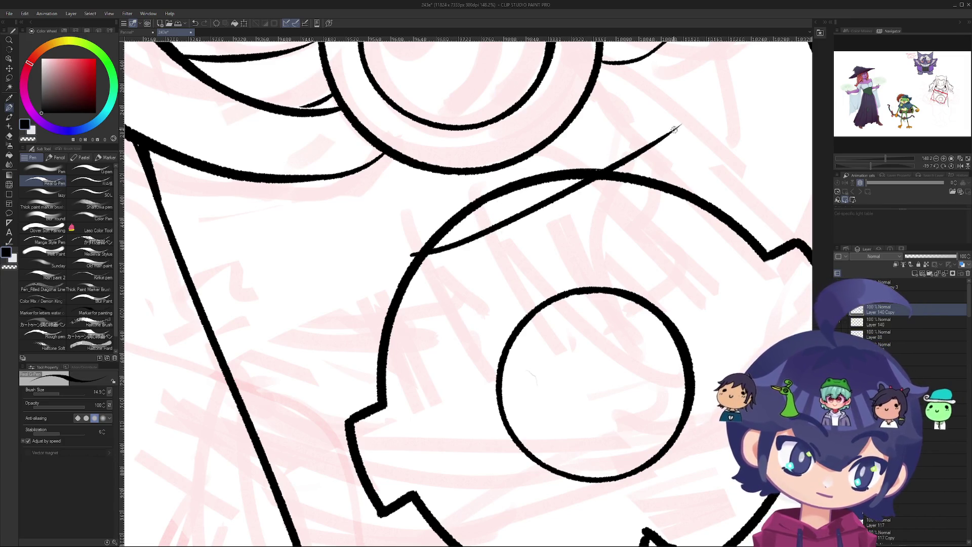
{"action": "key", "text": "ctrl+z"}
{"action": "left_click_drag", "start_coordinate": [424, 253], "coordinate": [628, 138]}
{"action": "key", "text": "ctrl+z"}
{"action": "left_click_drag", "start_coordinate": [429, 249], "coordinate": [635, 147]}
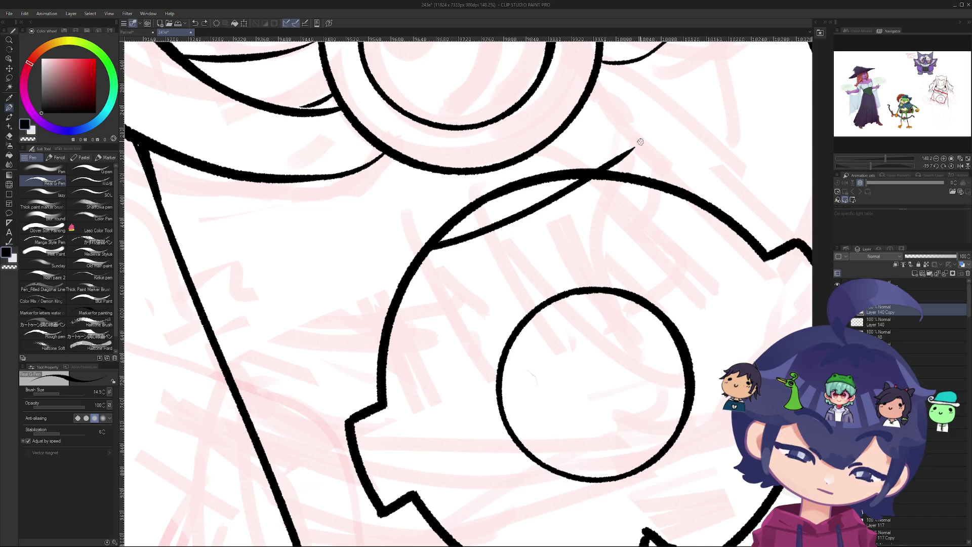
{"action": "key", "text": "ctrl+z"}
{"action": "left_click_drag", "start_coordinate": [434, 245], "coordinate": [636, 123]}
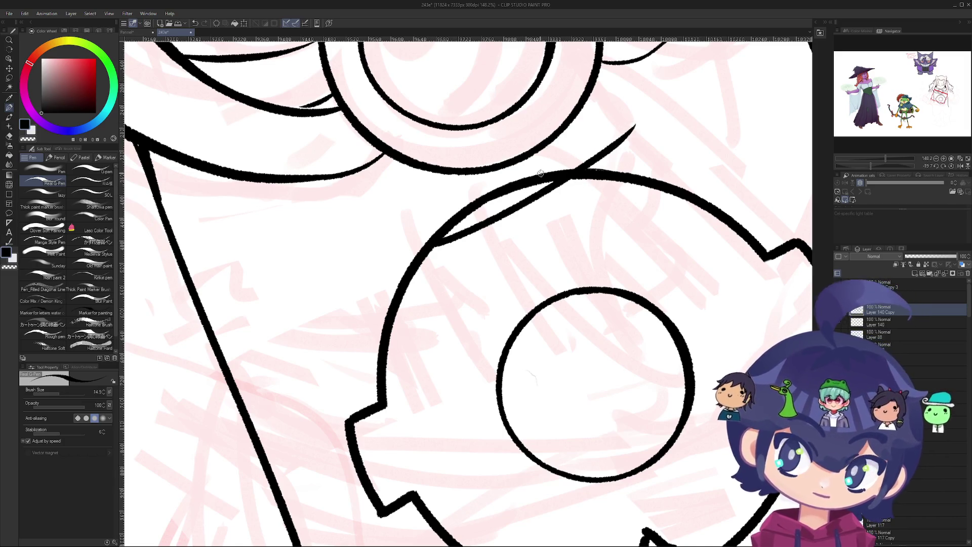
- Erase the stroke tip overshooting the curve and part of the doubled diagonal line
{"action": "left_click_drag", "start_coordinate": [540, 173], "coordinate": [505, 209]}
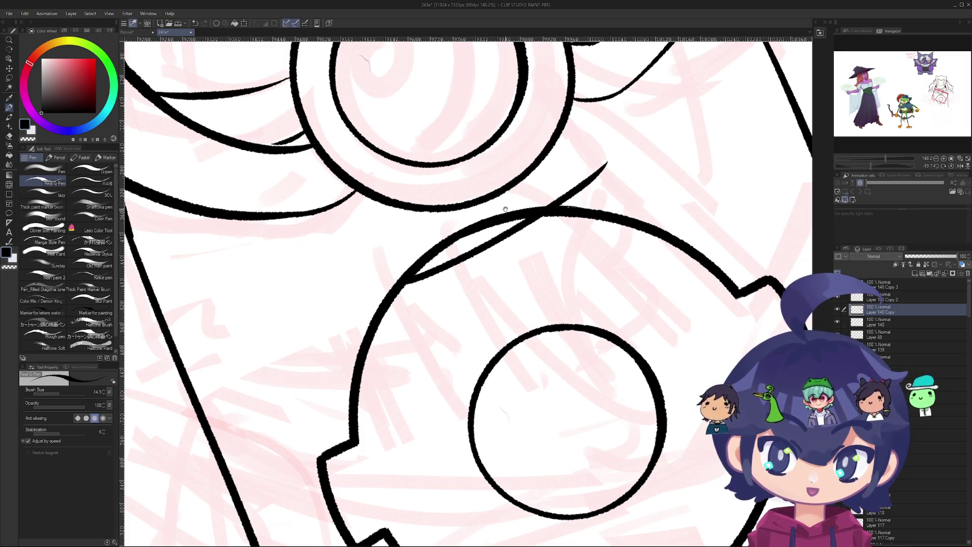
{"action": "mouse_move", "coordinate": [505, 209]}
{"action": "left_mouse_down"}
{"action": "mouse_move", "coordinate": [498, 179]}
{"action": "mouse_move", "coordinate": [499, 209]}
{"action": "left_mouse_up"}
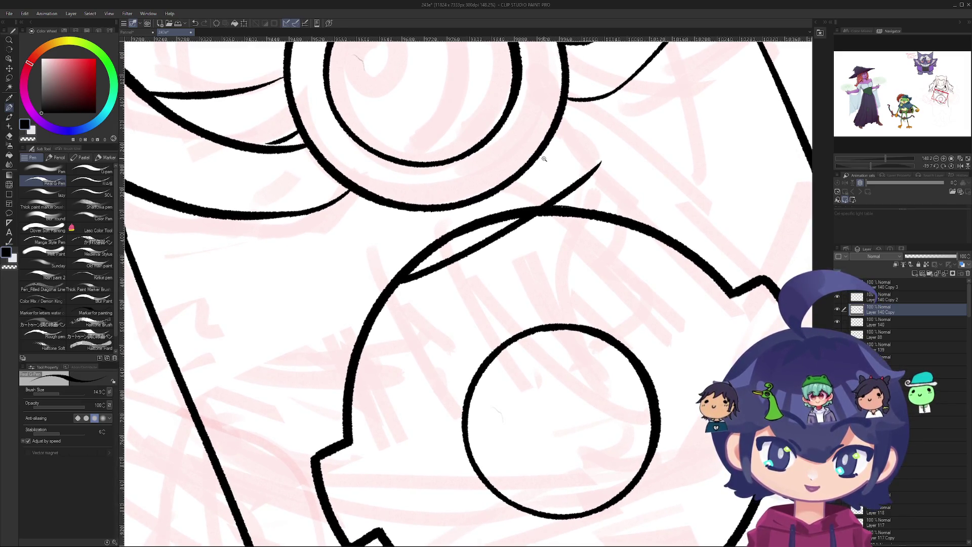
{"action": "scroll", "coordinate": [544, 159], "scroll_direction": "down", "scroll_amount": 3}
{"action": "scroll", "coordinate": [506, 158], "scroll_direction": "up", "scroll_amount": 4}
{"action": "key", "text": "e"}
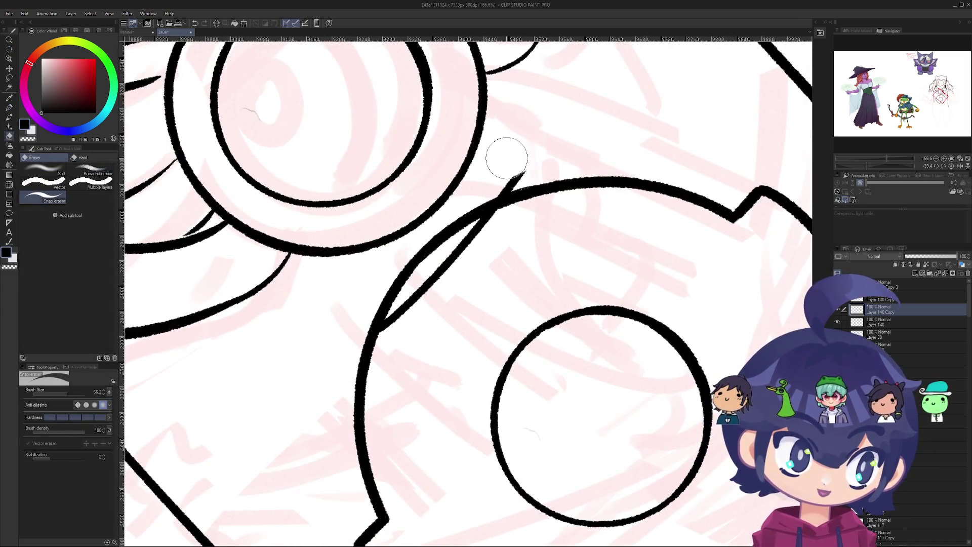
{"action": "left_click_drag", "start_coordinate": [507, 158], "coordinate": [496, 170]}
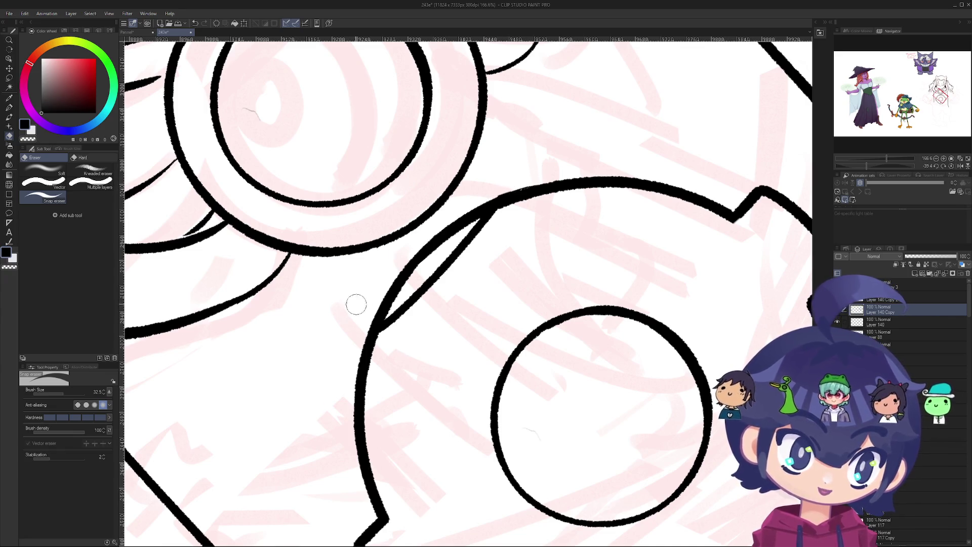
{"action": "left_click_drag", "start_coordinate": [398, 275], "coordinate": [358, 317]}
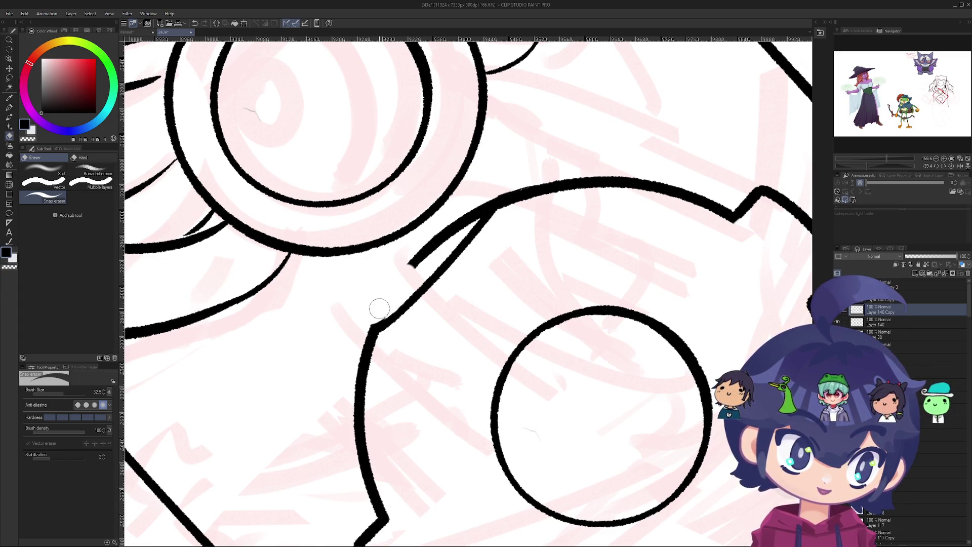
{"action": "scroll", "coordinate": [530, 213], "scroll_direction": "down", "scroll_amount": 5}
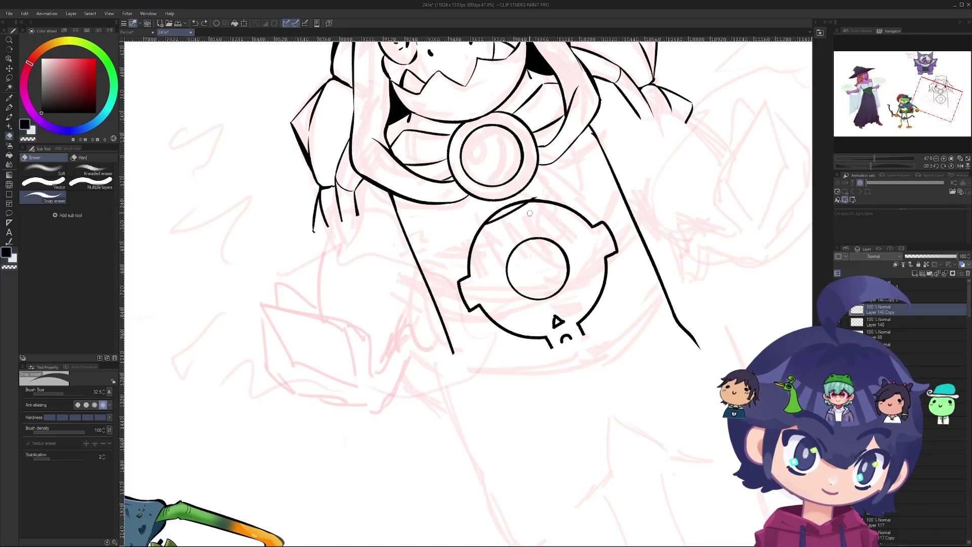
- Ink a curved inner line across the ornament's top, redrawing it lower inside
{"action": "mouse_move", "coordinate": [540, 242]}
{"action": "left_mouse_down"}
{"action": "mouse_move", "coordinate": [491, 229]}
{"action": "mouse_move", "coordinate": [540, 224]}
{"action": "left_mouse_up"}
{"action": "left_click", "coordinate": [491, 229]}
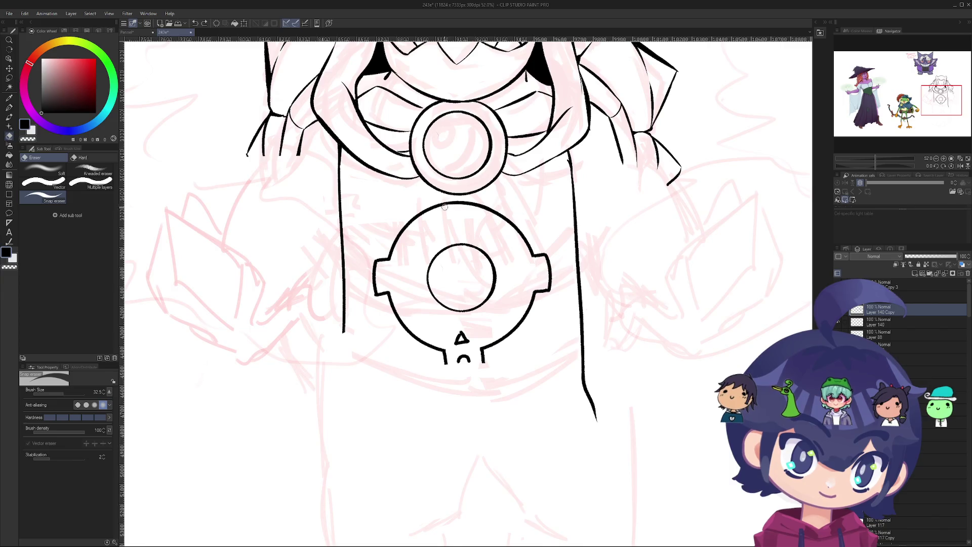
{"action": "scroll", "coordinate": [444, 206], "scroll_direction": "up", "scroll_amount": 5}
{"action": "key", "text": "p"}
{"action": "key", "text": "p"}
{"action": "left_click_drag", "start_coordinate": [394, 219], "coordinate": [586, 170]}
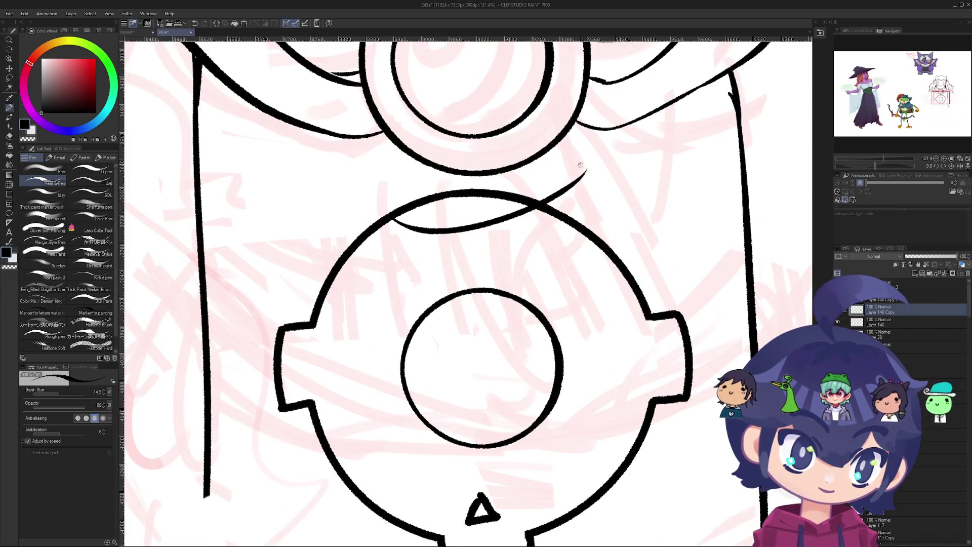
{"action": "key", "text": "ctrl+z"}
{"action": "left_click_drag", "start_coordinate": [403, 212], "coordinate": [597, 194]}
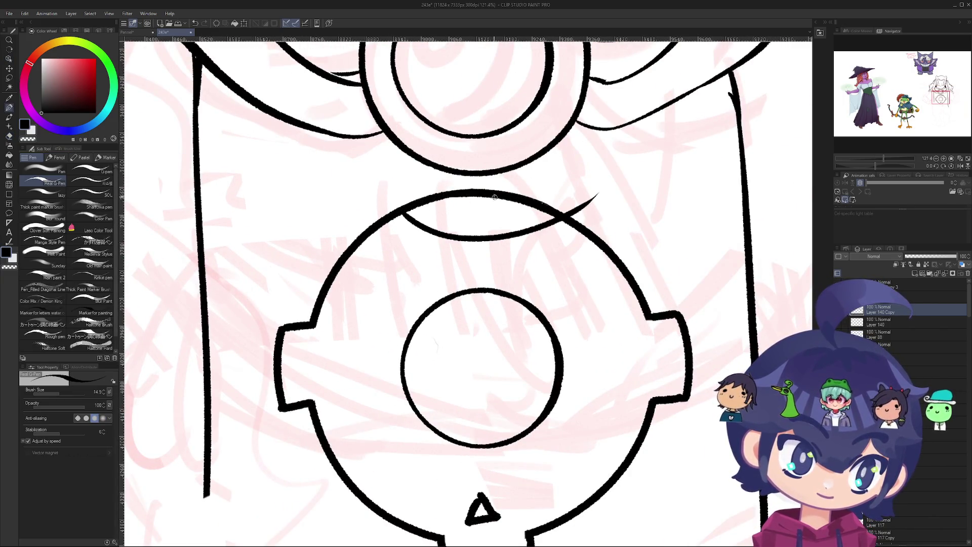
- Erase the curve's end running past the intersection, then turn the canvas back upright
{"action": "key", "text": "e"}
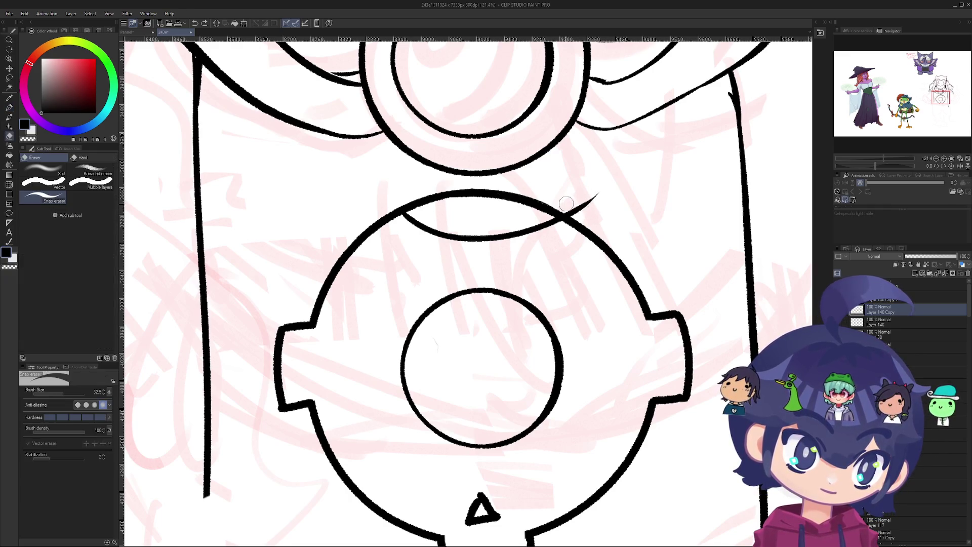
{"action": "scroll", "coordinate": [578, 207], "scroll_direction": "down", "scroll_amount": 5}
{"action": "mouse_move", "coordinate": [578, 206]}
{"action": "left_mouse_down"}
{"action": "mouse_move", "coordinate": [456, 264]}
{"action": "mouse_move", "coordinate": [368, 323]}
{"action": "left_mouse_up"}
{"action": "scroll", "coordinate": [380, 319], "scroll_direction": "up", "scroll_amount": 8}
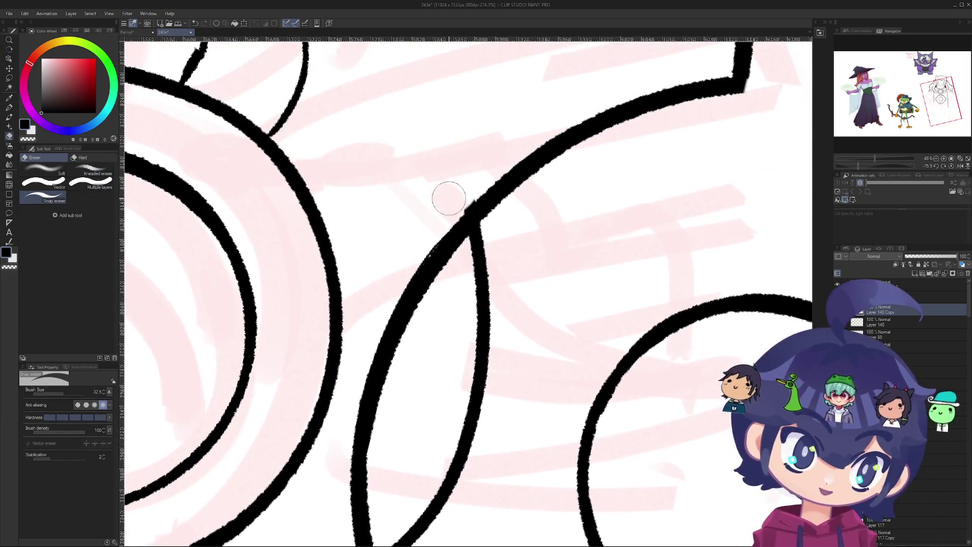
{"action": "mouse_move", "coordinate": [479, 176]}
{"action": "left_mouse_down"}
{"action": "mouse_move", "coordinate": [427, 239]}
{"action": "mouse_move", "coordinate": [434, 210]}
{"action": "mouse_move", "coordinate": [451, 249]}
{"action": "mouse_move", "coordinate": [444, 217]}
{"action": "mouse_move", "coordinate": [371, 369]}
{"action": "mouse_move", "coordinate": [456, 227]}
{"action": "left_mouse_up"}
{"action": "scroll", "coordinate": [371, 369], "scroll_direction": "down", "scroll_amount": 10}
{"action": "scroll", "coordinate": [426, 352], "scroll_direction": "up", "scroll_amount": 8}
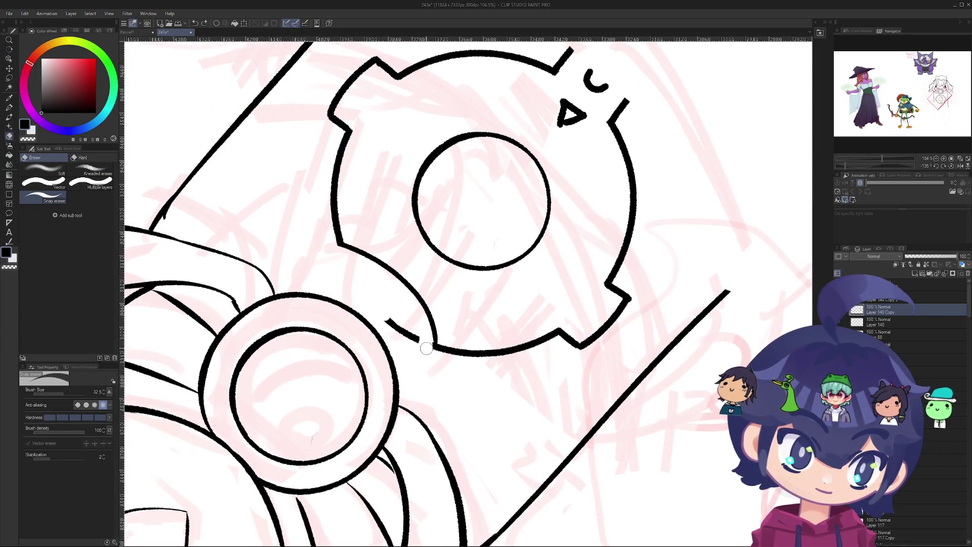
{"action": "scroll", "coordinate": [391, 259], "scroll_direction": "down", "scroll_amount": 7}
{"action": "mouse_move", "coordinate": [392, 260]}
{"action": "left_mouse_down"}
{"action": "mouse_move", "coordinate": [357, 248]}
{"action": "mouse_move", "coordinate": [494, 204]}
{"action": "left_mouse_up"}
{"action": "scroll", "coordinate": [357, 248], "scroll_direction": "up", "scroll_amount": 2}
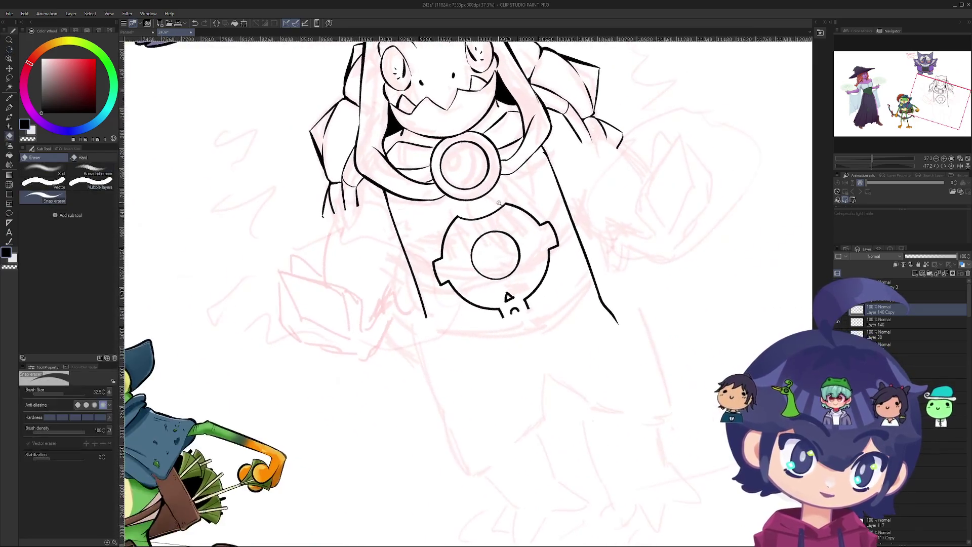
- Thicken the ornament's upper-right arc with the pen and erase its ragged edge
{"action": "scroll", "coordinate": [494, 204], "scroll_direction": "up", "scroll_amount": 9}
{"action": "key", "text": "p"}
{"action": "mouse_move", "coordinate": [411, 223]}
{"action": "left_mouse_down"}
{"action": "mouse_move", "coordinate": [456, 167]}
{"action": "mouse_move", "coordinate": [538, 101]}
{"action": "left_mouse_up"}
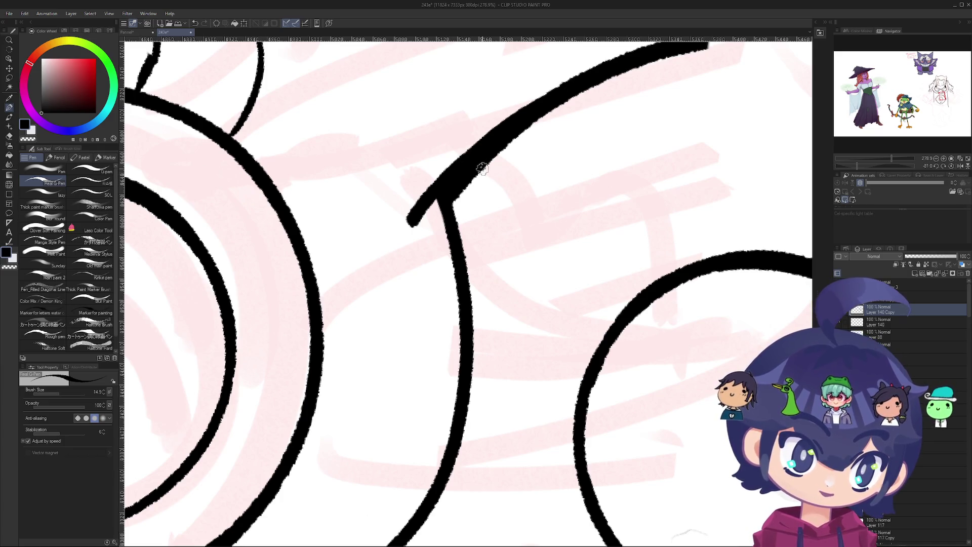
{"action": "key", "text": "e"}
{"action": "left_click_drag", "start_coordinate": [471, 198], "coordinate": [556, 127]}
- Rotate the view, undo the last change, and select the layer above the lineart
{"action": "scroll", "coordinate": [482, 194], "scroll_direction": "down", "scroll_amount": 8}
{"action": "mouse_move", "coordinate": [482, 194]}
{"action": "left_mouse_down"}
{"action": "mouse_move", "coordinate": [381, 217]}
{"action": "mouse_move", "coordinate": [539, 208]}
{"action": "left_mouse_up"}
{"action": "scroll", "coordinate": [522, 224], "scroll_direction": "up", "scroll_amount": 2}
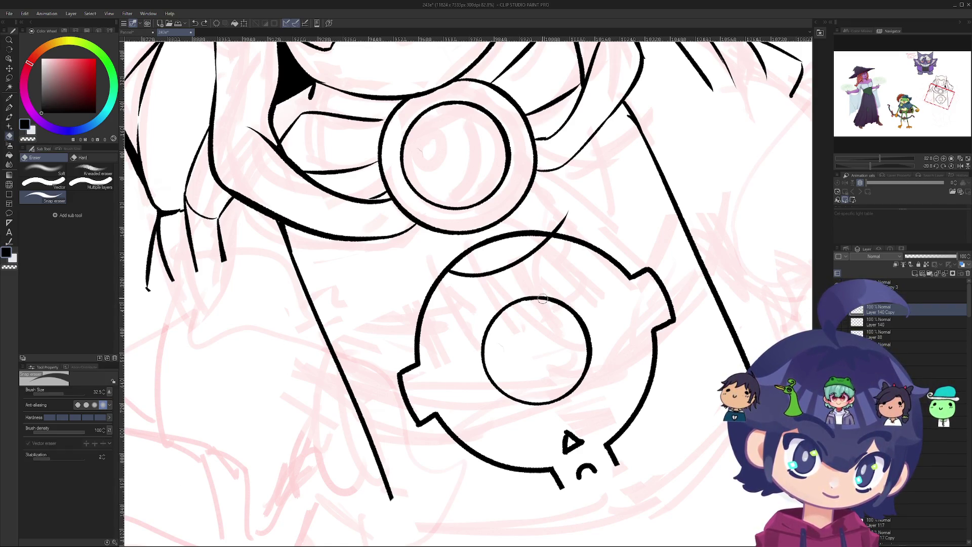
{"action": "key", "text": "ctrl+z"}
{"action": "key", "text": "alt+bracketright"}
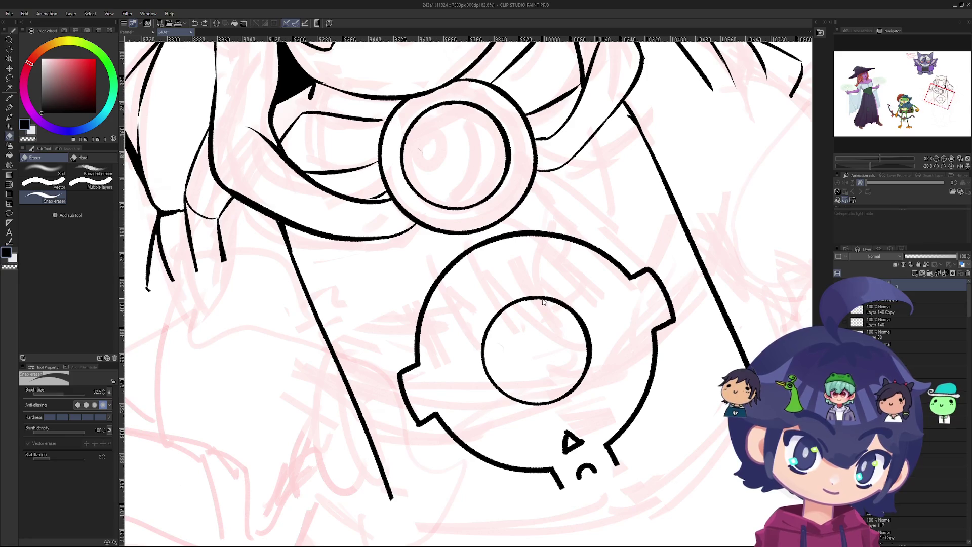
{"action": "mouse_move", "coordinate": [542, 299]}
{"action": "left_mouse_down"}
{"action": "mouse_move", "coordinate": [483, 163]}
{"action": "mouse_move", "coordinate": [423, 213]}
{"action": "mouse_move", "coordinate": [430, 246]}
{"action": "mouse_move", "coordinate": [520, 173]}
{"action": "mouse_move", "coordinate": [539, 193]}
{"action": "mouse_move", "coordinate": [534, 218]}
{"action": "mouse_move", "coordinate": [527, 203]}
{"action": "left_mouse_up"}
{"action": "scroll", "coordinate": [476, 139], "scroll_direction": "down", "scroll_amount": 10}
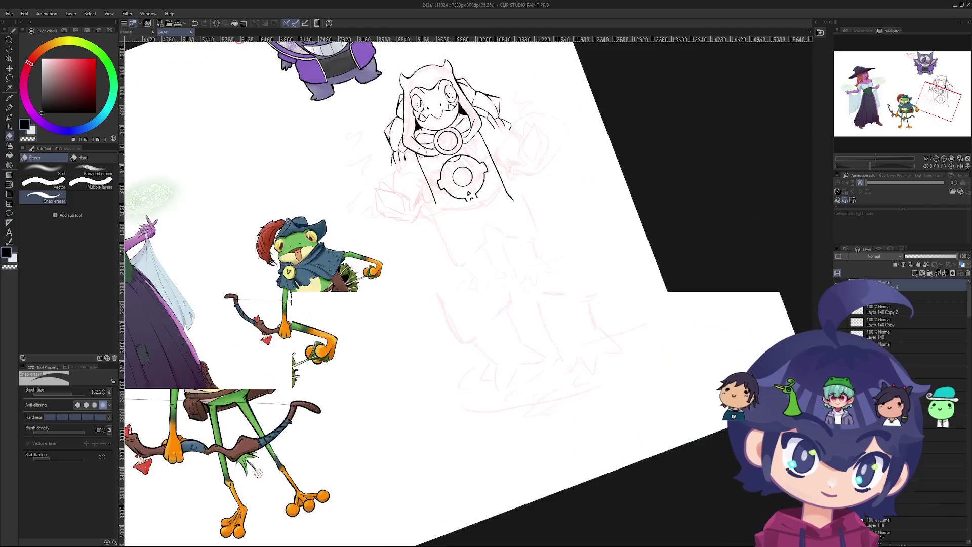
- Zoom in on the ornament and rotate the canvas slightly, ready to ink
{"action": "scroll", "coordinate": [368, 282], "scroll_direction": "up", "scroll_amount": 5}
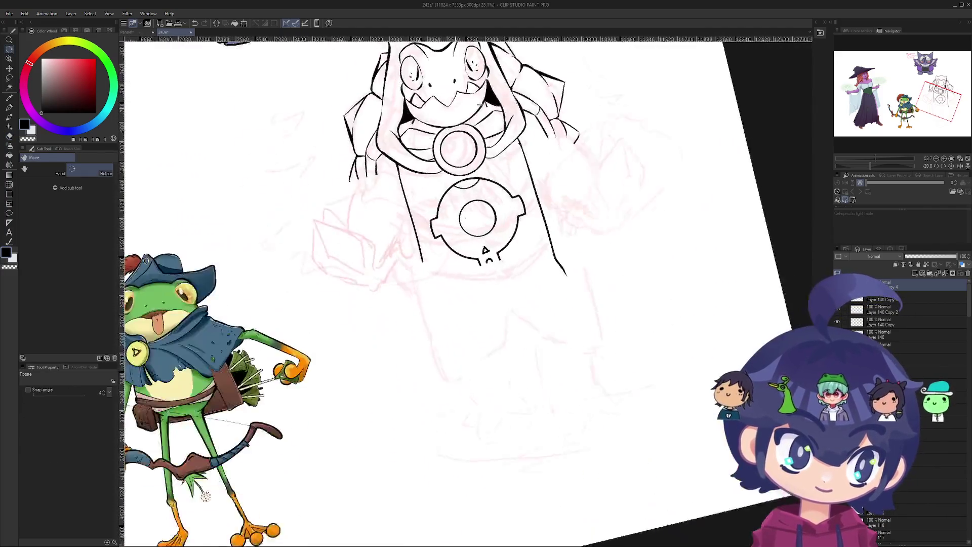
{"action": "scroll", "coordinate": [446, 228], "scroll_direction": "up", "scroll_amount": 3}
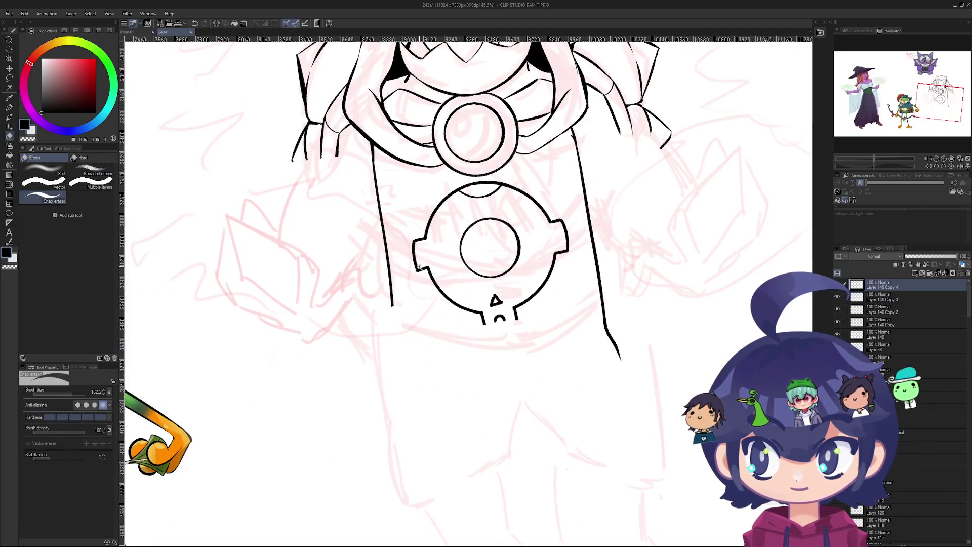
{"action": "scroll", "coordinate": [420, 264], "scroll_direction": "up", "scroll_amount": 3}
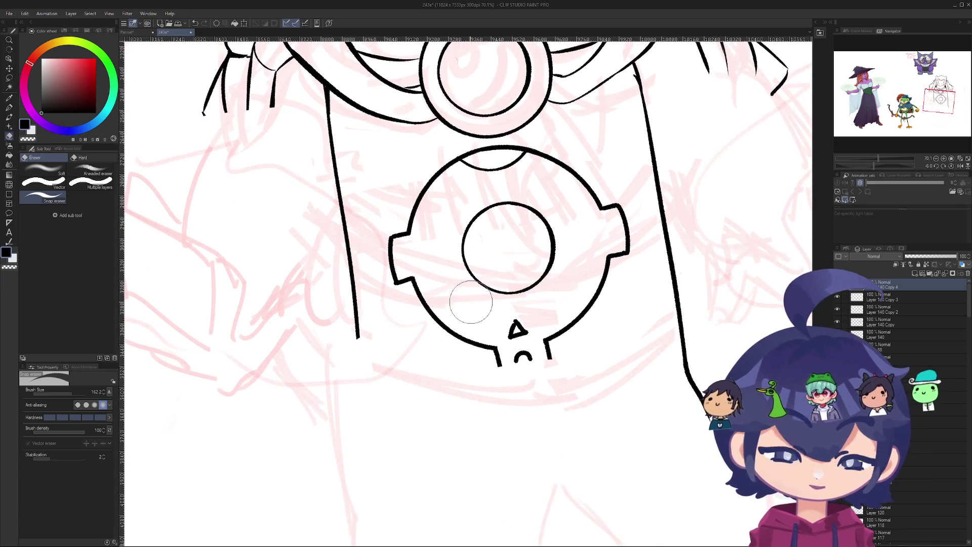
{"action": "scroll", "coordinate": [483, 318], "scroll_direction": "up", "scroll_amount": 4}
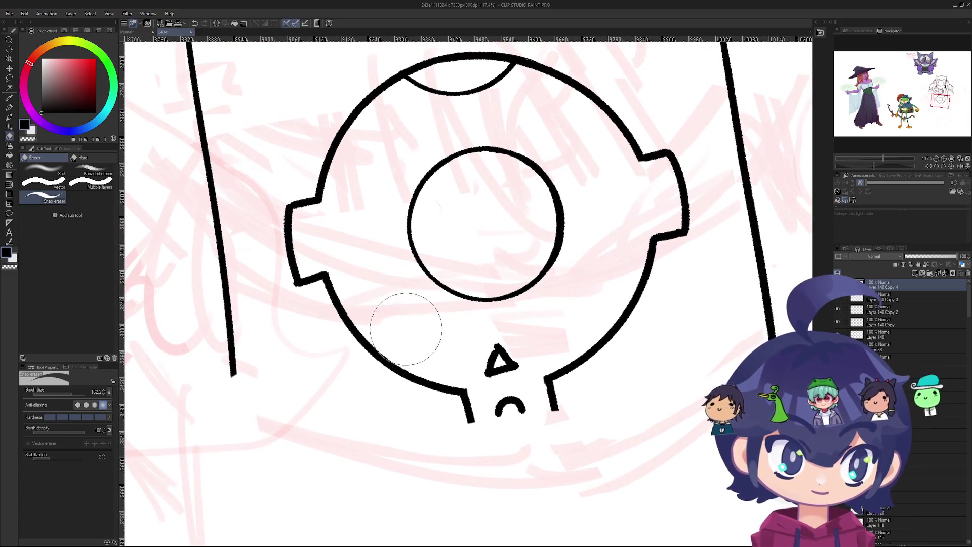
{"action": "mouse_move", "coordinate": [425, 223]}
{"action": "left_mouse_down"}
{"action": "mouse_move", "coordinate": [413, 221]}
{"action": "mouse_move", "coordinate": [419, 215]}
{"action": "left_mouse_up"}
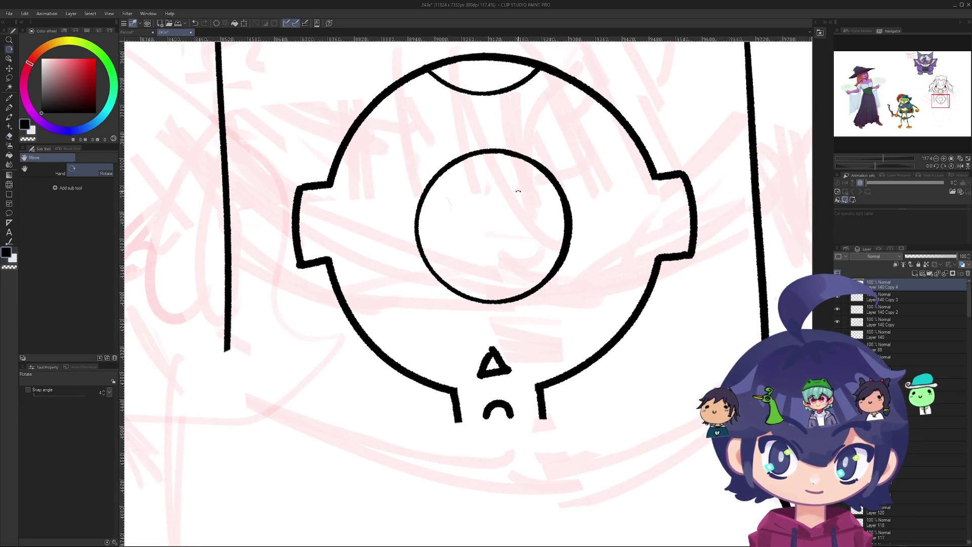
{"action": "scroll", "coordinate": [493, 183], "scroll_direction": "up", "scroll_amount": 2}
{"action": "key", "text": "e"}
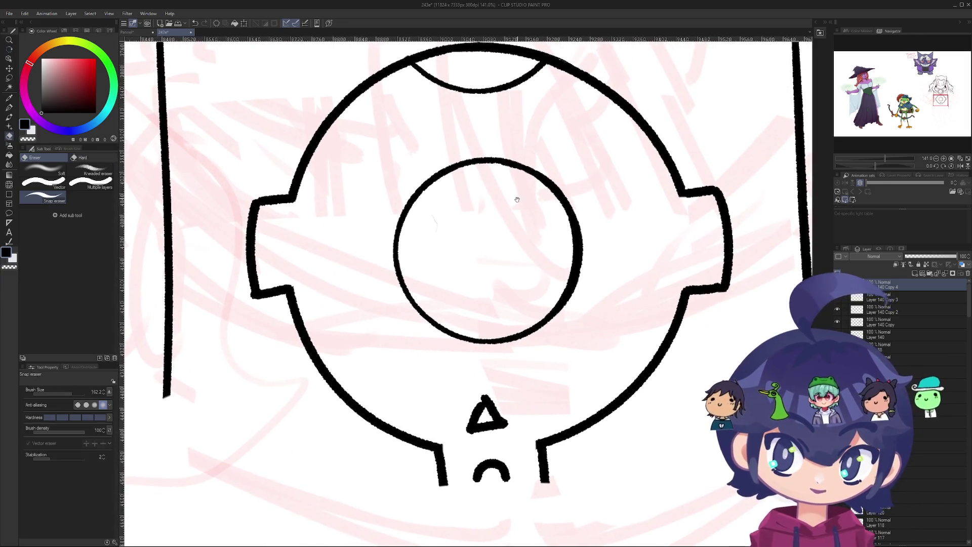
{"action": "scroll", "coordinate": [486, 213], "scroll_direction": "down", "scroll_amount": 1}
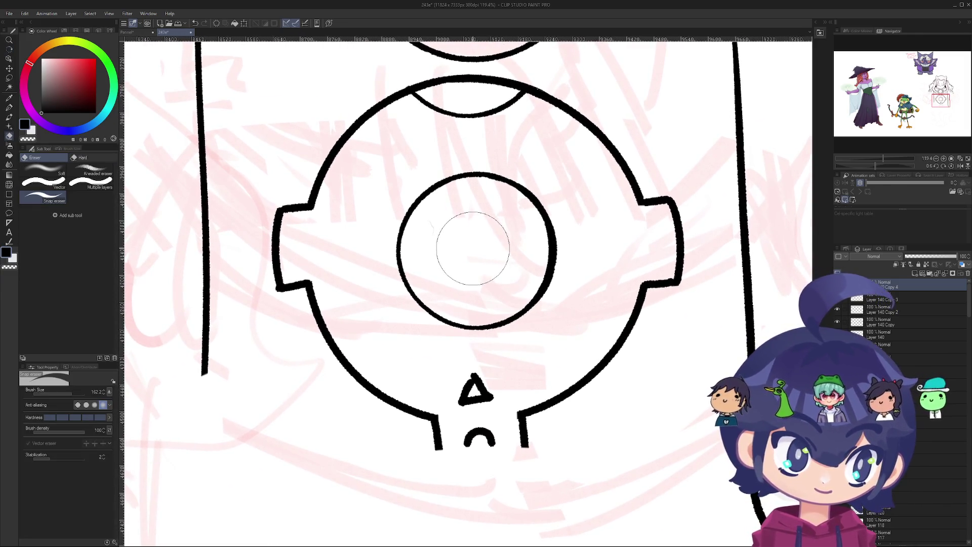
{"action": "key", "text": "p"}
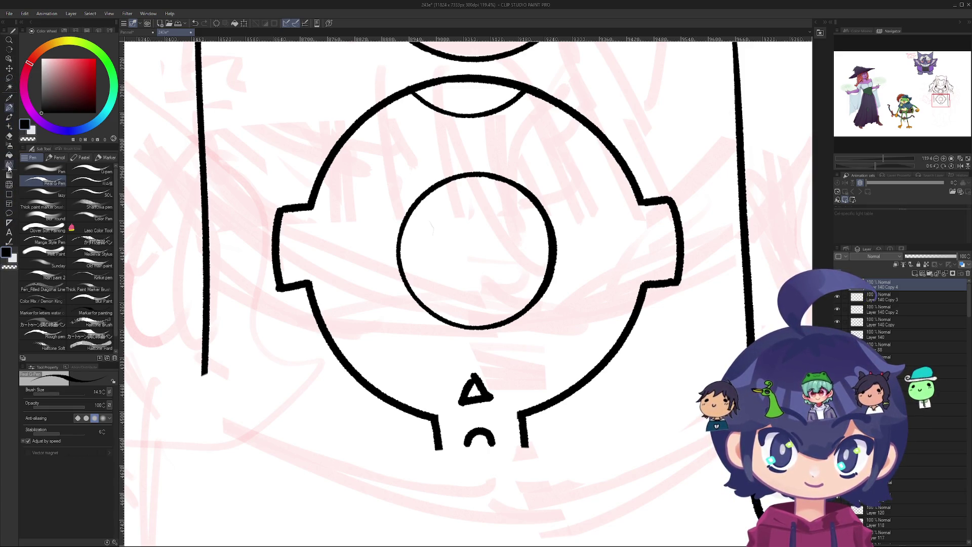
- Place a vertical symmetry ruler through the ornament's centre, then undo it
{"action": "left_click", "coordinate": [10, 222]}
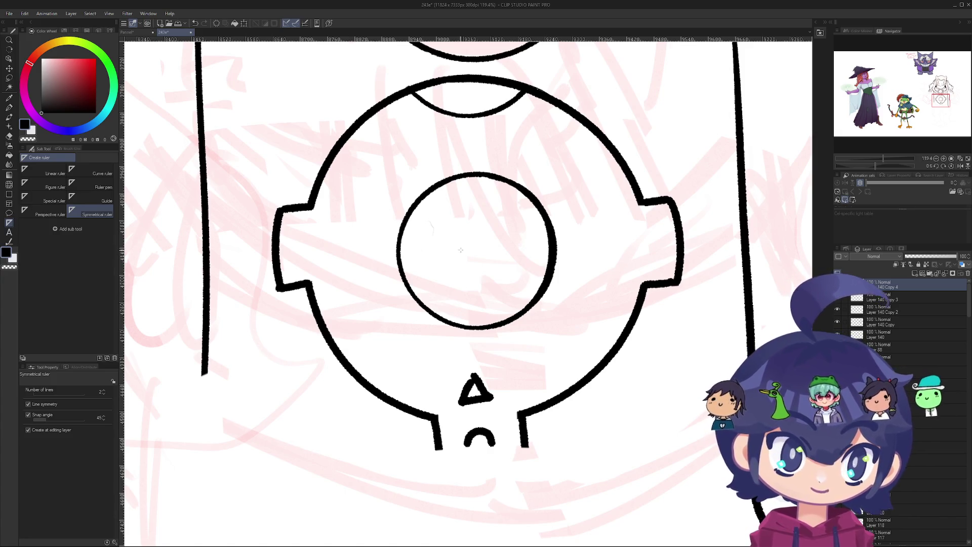
{"action": "left_click_drag", "start_coordinate": [476, 249], "coordinate": [477, 265]}
{"action": "key", "text": "ctrl+z"}
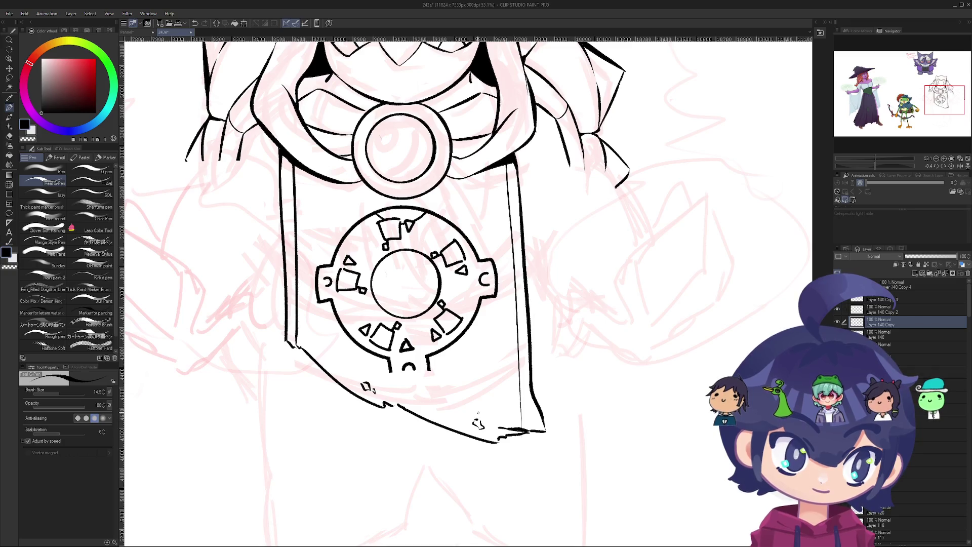
{"action": "scroll", "coordinate": [386, 297], "scroll_direction": "down", "scroll_amount": 5}
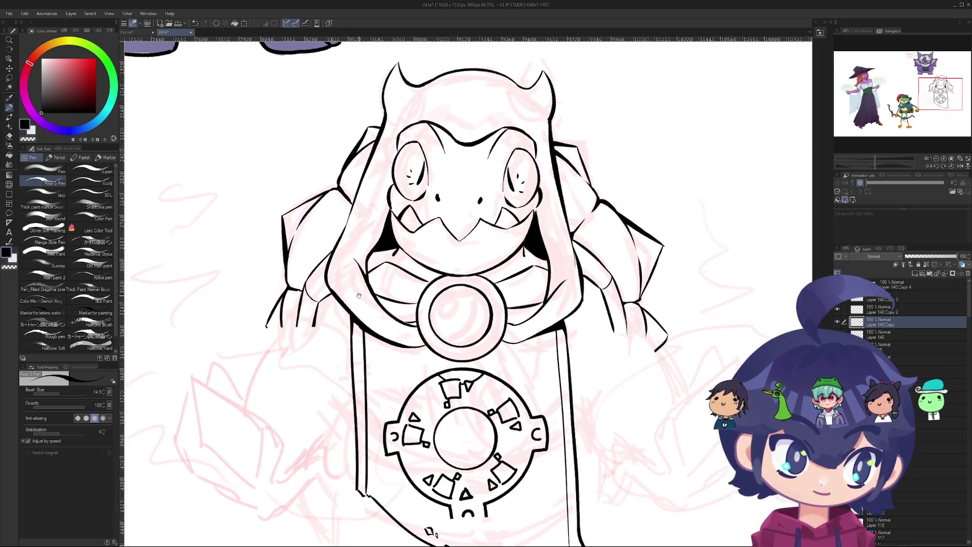
- Rotate the canvas about 50 degrees, zoom around the hood, then turn it upright
{"action": "mouse_move", "coordinate": [355, 324]}
{"action": "left_mouse_down"}
{"action": "mouse_move", "coordinate": [324, 253]}
{"action": "mouse_move", "coordinate": [304, 283]}
{"action": "mouse_move", "coordinate": [324, 259]}
{"action": "mouse_move", "coordinate": [453, 249]}
{"action": "left_mouse_up"}
{"action": "scroll", "coordinate": [439, 257], "scroll_direction": "up", "scroll_amount": 3}
{"action": "scroll", "coordinate": [438, 260], "scroll_direction": "up", "scroll_amount": 5}
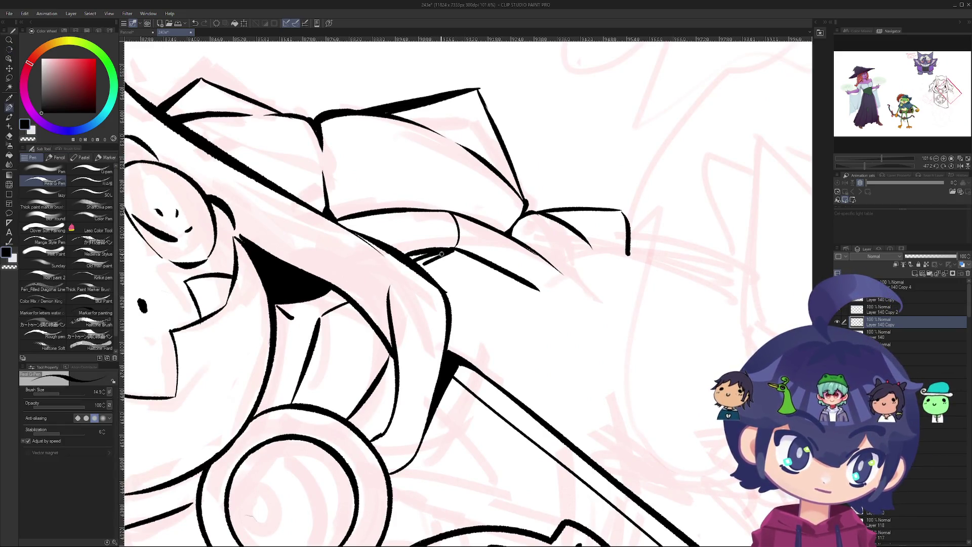
{"action": "scroll", "coordinate": [418, 253], "scroll_direction": "down", "scroll_amount": 5}
{"action": "scroll", "coordinate": [379, 323], "scroll_direction": "up", "scroll_amount": 4}
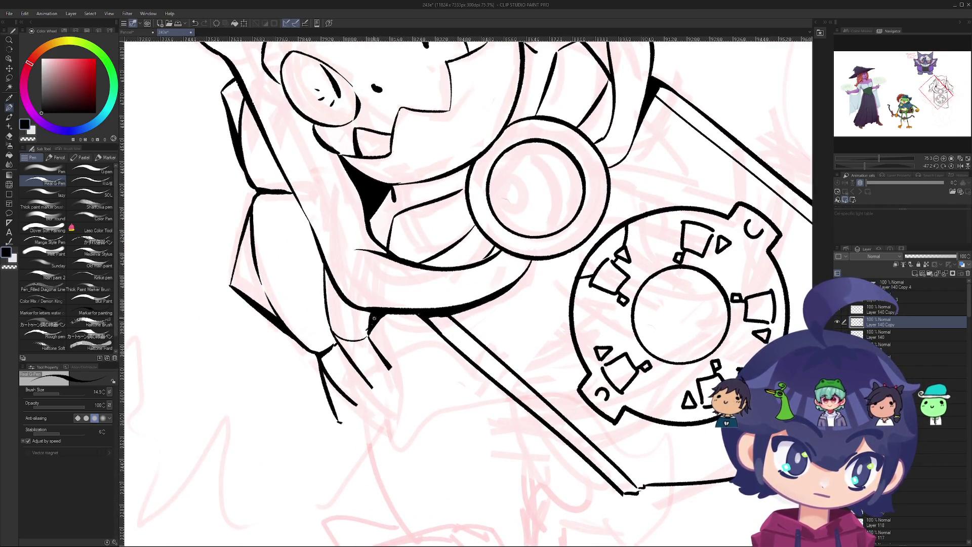
{"action": "scroll", "coordinate": [372, 323], "scroll_direction": "down", "scroll_amount": 4}
{"action": "key", "text": "r"}
{"action": "mouse_move", "coordinate": [393, 303]}
{"action": "left_mouse_down"}
{"action": "mouse_move", "coordinate": [415, 248]}
{"action": "mouse_move", "coordinate": [399, 285]}
{"action": "mouse_move", "coordinate": [408, 324]}
{"action": "mouse_move", "coordinate": [456, 364]}
{"action": "mouse_move", "coordinate": [411, 329]}
{"action": "left_mouse_up"}
- Tilt the canvas to a drawing angle, about a quarter turn counter-clockwise
{"action": "key", "text": "p"}
{"action": "scroll", "coordinate": [405, 338], "scroll_direction": "down", "scroll_amount": 4}
{"action": "mouse_move", "coordinate": [406, 339]}
{"action": "left_mouse_down"}
{"action": "mouse_move", "coordinate": [354, 284]}
{"action": "mouse_move", "coordinate": [405, 339]}
{"action": "left_mouse_up"}
{"action": "scroll", "coordinate": [406, 339], "scroll_direction": "up", "scroll_amount": 2}
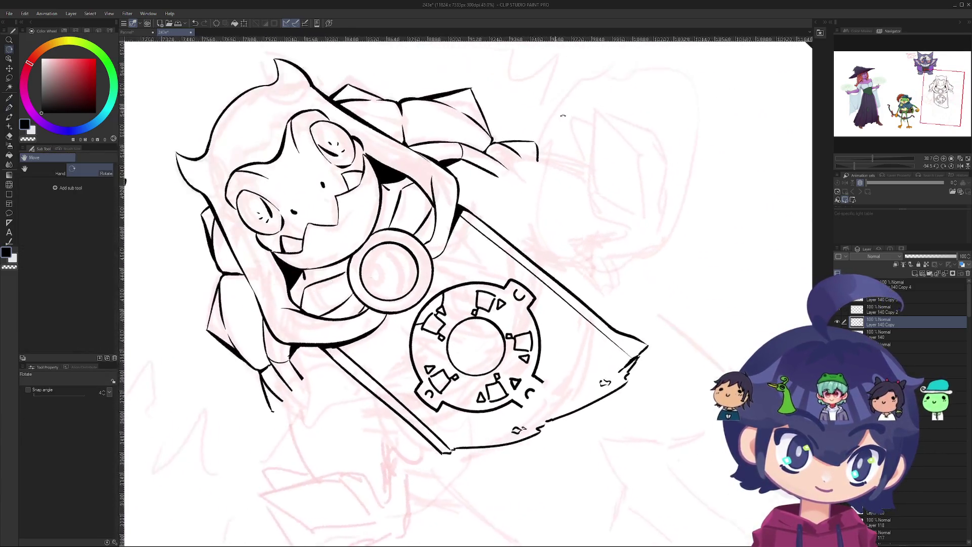
{"action": "left_click_drag", "start_coordinate": [563, 115], "coordinate": [526, 197]}
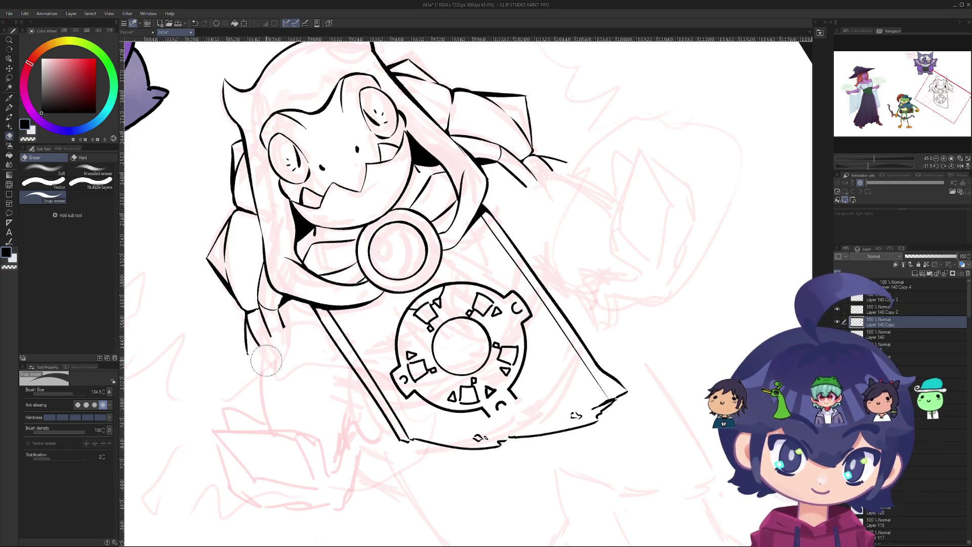
{"action": "scroll", "coordinate": [266, 361], "scroll_direction": "down", "scroll_amount": 2}
{"action": "mouse_move", "coordinate": [576, 183]}
{"action": "left_mouse_down"}
{"action": "mouse_move", "coordinate": [508, 144]}
{"action": "mouse_move", "coordinate": [429, 144]}
{"action": "mouse_move", "coordinate": [382, 166]}
{"action": "mouse_move", "coordinate": [349, 197]}
{"action": "mouse_move", "coordinate": [477, 140]}
{"action": "mouse_move", "coordinate": [449, 141]}
{"action": "mouse_move", "coordinate": [406, 152]}
{"action": "mouse_move", "coordinate": [327, 219]}
{"action": "left_mouse_up"}
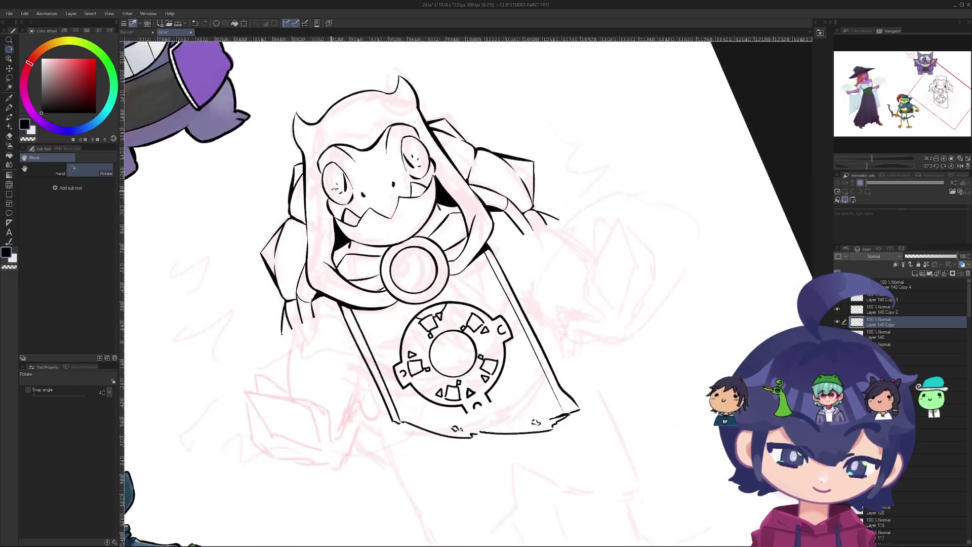
{"action": "key", "text": "e"}
{"action": "scroll", "coordinate": [319, 306], "scroll_direction": "up", "scroll_amount": 2}
- Fine-tune the canvas rotation to a new angle for inking beside the hood
{"action": "key", "text": "p"}
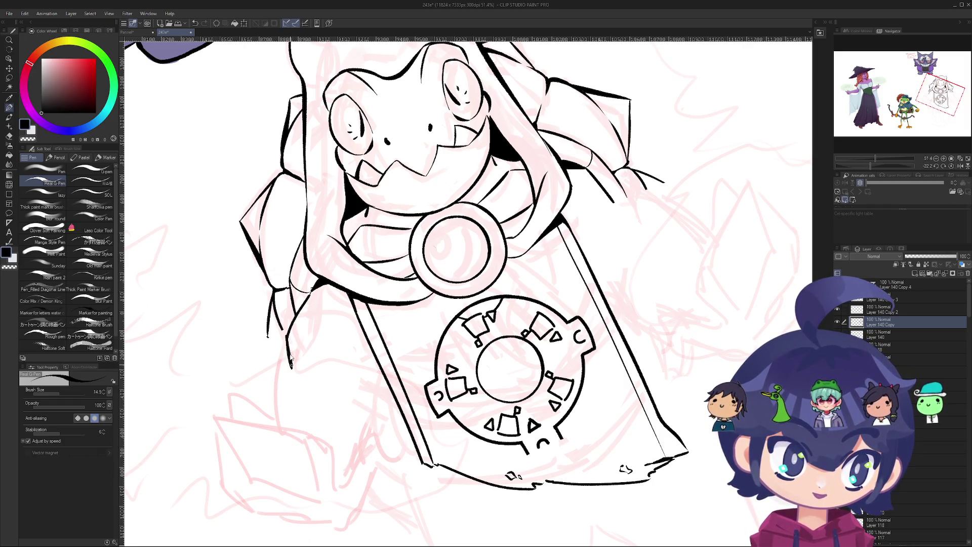
{"action": "mouse_move", "coordinate": [311, 292]}
{"action": "left_mouse_down"}
{"action": "mouse_move", "coordinate": [455, 217]}
{"action": "mouse_move", "coordinate": [537, 228]}
{"action": "mouse_move", "coordinate": [497, 208]}
{"action": "mouse_move", "coordinate": [448, 213]}
{"action": "left_mouse_up"}
{"action": "scroll", "coordinate": [462, 213], "scroll_direction": "up", "scroll_amount": 1}
{"action": "key", "text": "e"}
{"action": "key", "text": "r"}
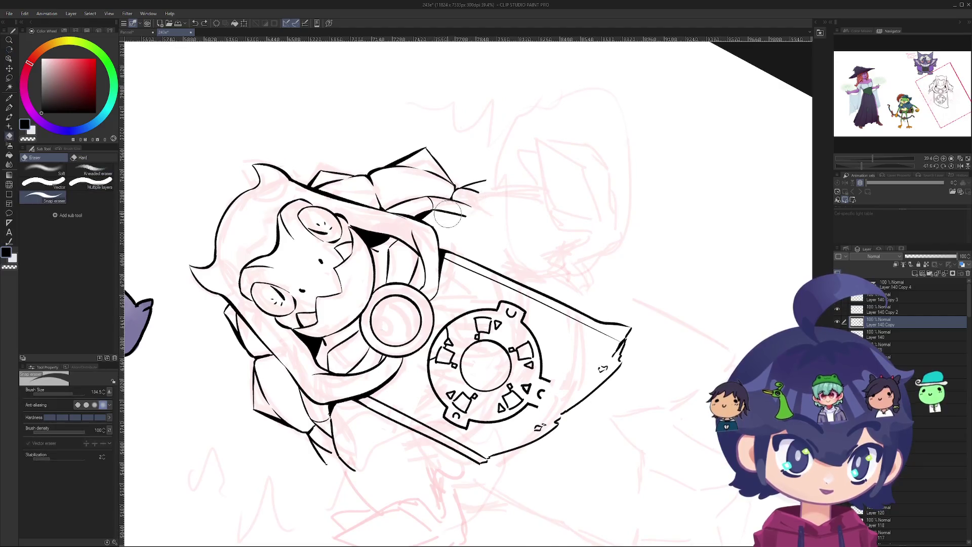
{"action": "mouse_move", "coordinate": [465, 209]}
{"action": "left_mouse_down"}
{"action": "mouse_move", "coordinate": [426, 217]}
{"action": "mouse_move", "coordinate": [536, 143]}
{"action": "left_mouse_up"}
{"action": "scroll", "coordinate": [426, 217], "scroll_direction": "up", "scroll_amount": 5}
{"action": "key", "text": "p"}
- Ink short lines on the cloth beside the hood, redrawing the too-long stroke shorter
{"action": "key", "text": "ctrl+z"}
{"action": "mouse_move", "coordinate": [437, 198]}
{"action": "left_mouse_down"}
{"action": "mouse_move", "coordinate": [531, 146]}
{"action": "mouse_move", "coordinate": [519, 155]}
{"action": "left_mouse_up"}
{"action": "key", "text": "ctrl+z"}
{"action": "key", "text": "e"}
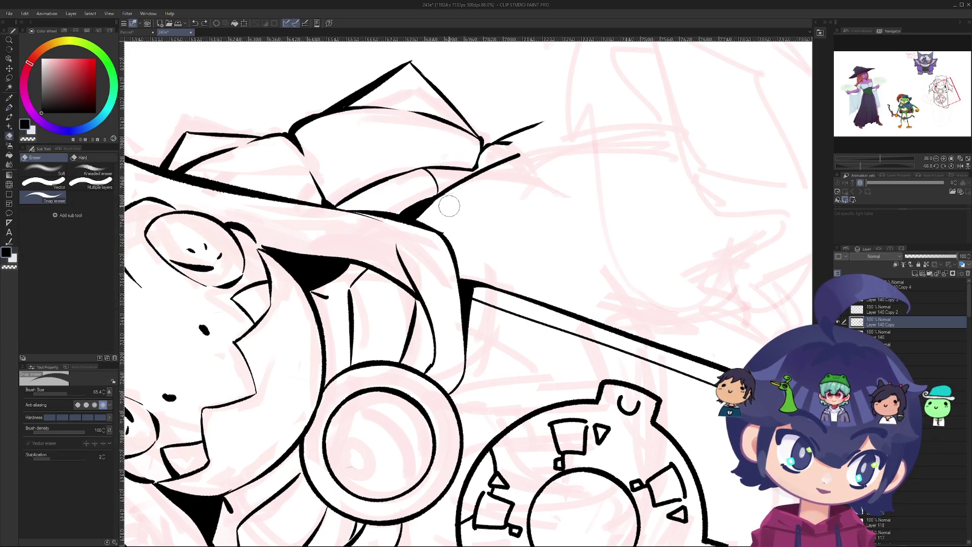
{"action": "scroll", "coordinate": [451, 203], "scroll_direction": "down", "scroll_amount": 5}
{"action": "mouse_move", "coordinate": [452, 203]}
{"action": "left_mouse_down"}
{"action": "mouse_move", "coordinate": [522, 180]}
{"action": "mouse_move", "coordinate": [486, 228]}
{"action": "left_mouse_up"}
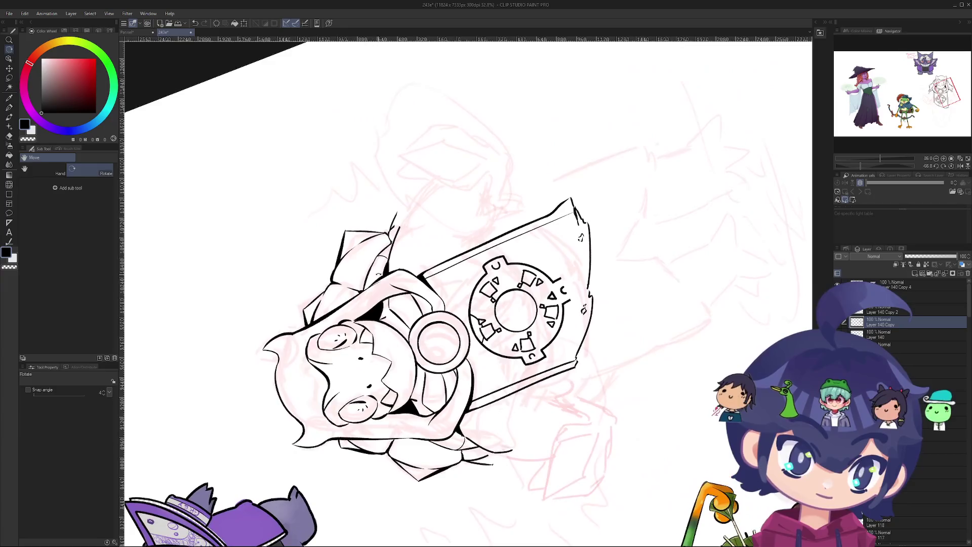
{"action": "scroll", "coordinate": [399, 235], "scroll_direction": "up", "scroll_amount": 3}
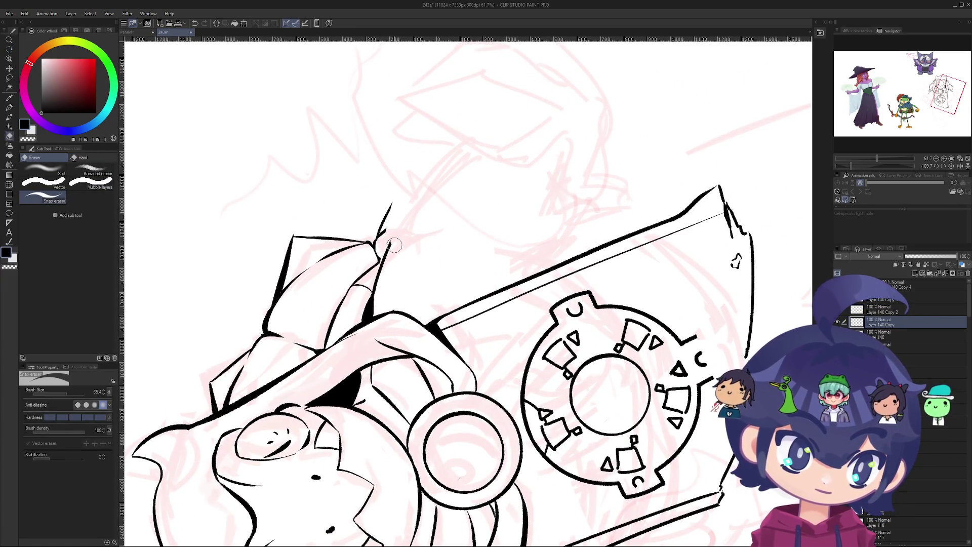
{"action": "key", "text": "p"}
{"action": "left_click_drag", "start_coordinate": [391, 246], "coordinate": [435, 190]}
{"action": "key", "text": "ctrl+z"}
{"action": "mouse_move", "coordinate": [390, 244]}
{"action": "left_mouse_down"}
{"action": "mouse_move", "coordinate": [414, 211]}
{"action": "mouse_move", "coordinate": [471, 208]}
{"action": "mouse_move", "coordinate": [578, 260]}
{"action": "left_mouse_up"}
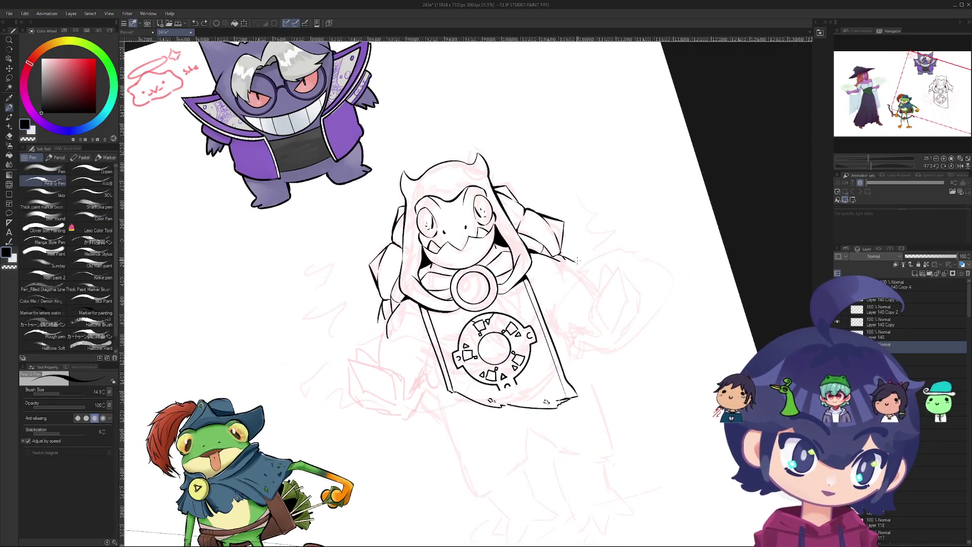
- Undo the last ink stroke on the frog's lineart
{"action": "scroll", "coordinate": [573, 263], "scroll_direction": "up", "scroll_amount": 2}
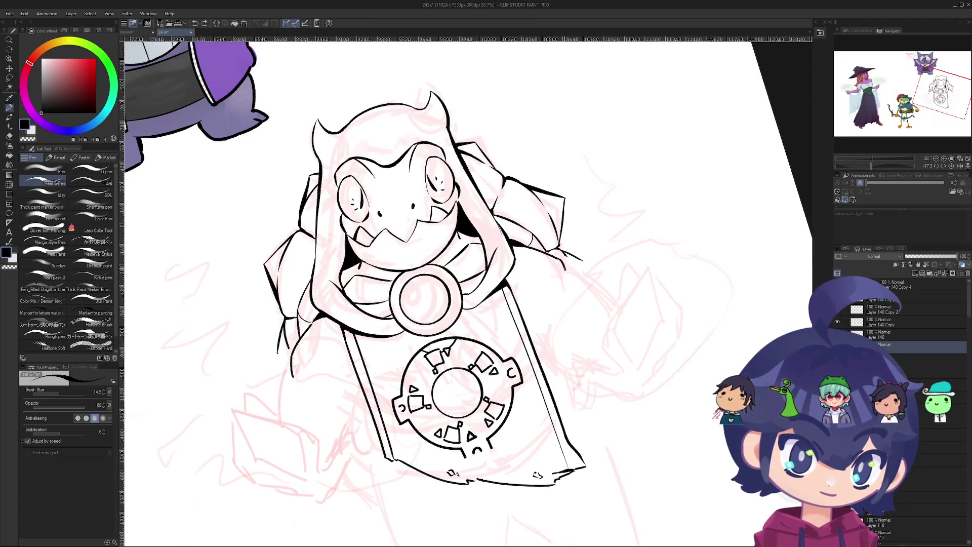
{"action": "left_click_drag", "start_coordinate": [322, 375], "coordinate": [325, 374]}
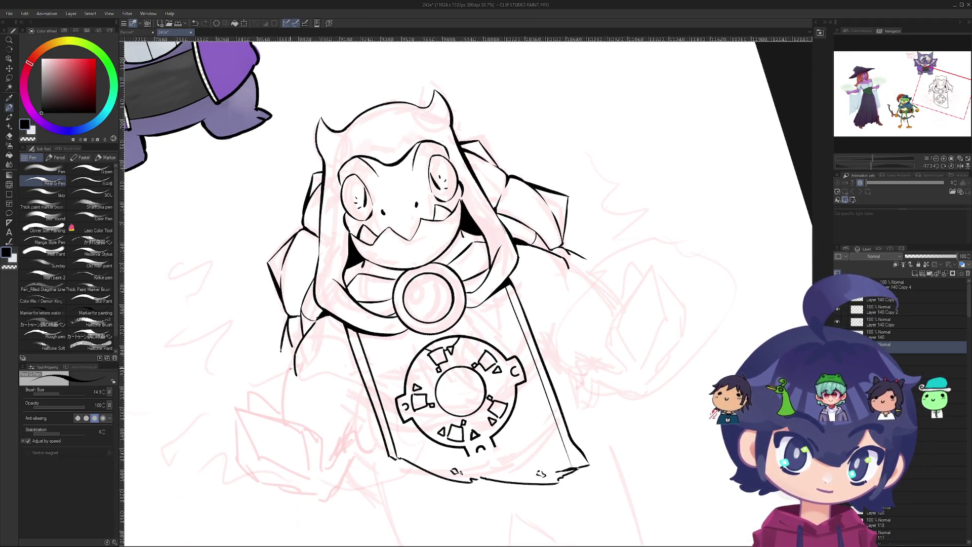
{"action": "key", "text": "ctrl+z"}
- Zoom in and rotate the canvas nearly upright to inspect the shoulder cloth lines
{"action": "scroll", "coordinate": [344, 299], "scroll_direction": "up", "scroll_amount": 1}
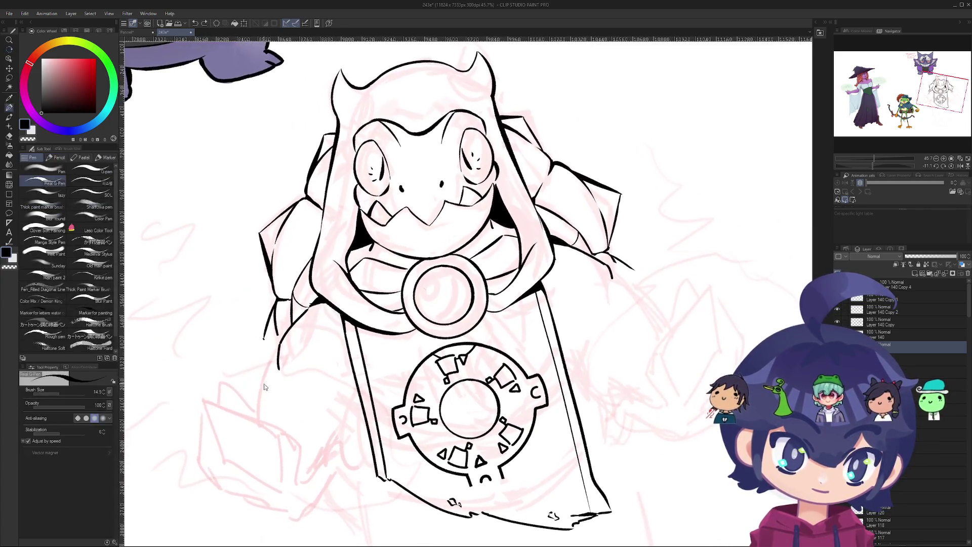
{"action": "left_click_drag", "start_coordinate": [313, 322], "coordinate": [499, 318]}
{"action": "scroll", "coordinate": [499, 318], "scroll_direction": "up", "scroll_amount": 2}
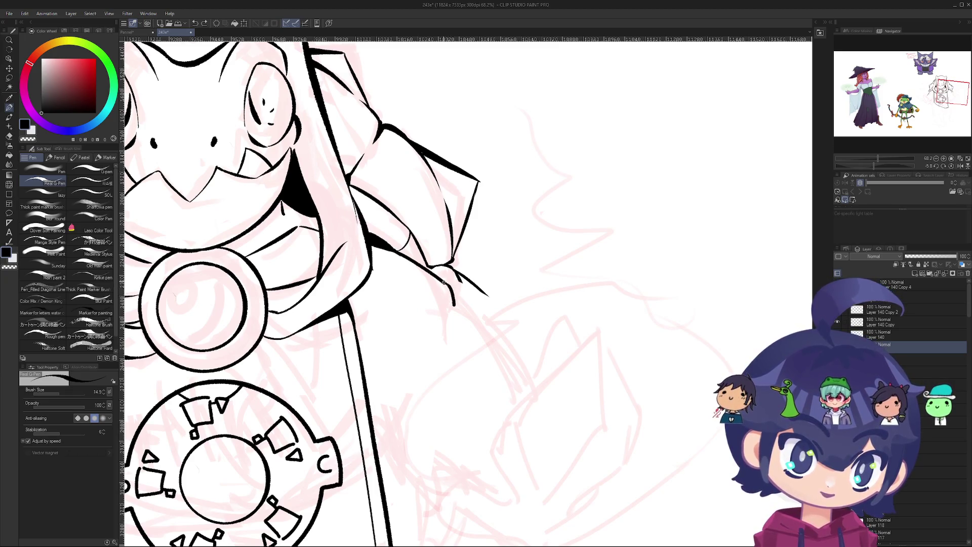
{"action": "scroll", "coordinate": [449, 293], "scroll_direction": "down", "scroll_amount": 3}
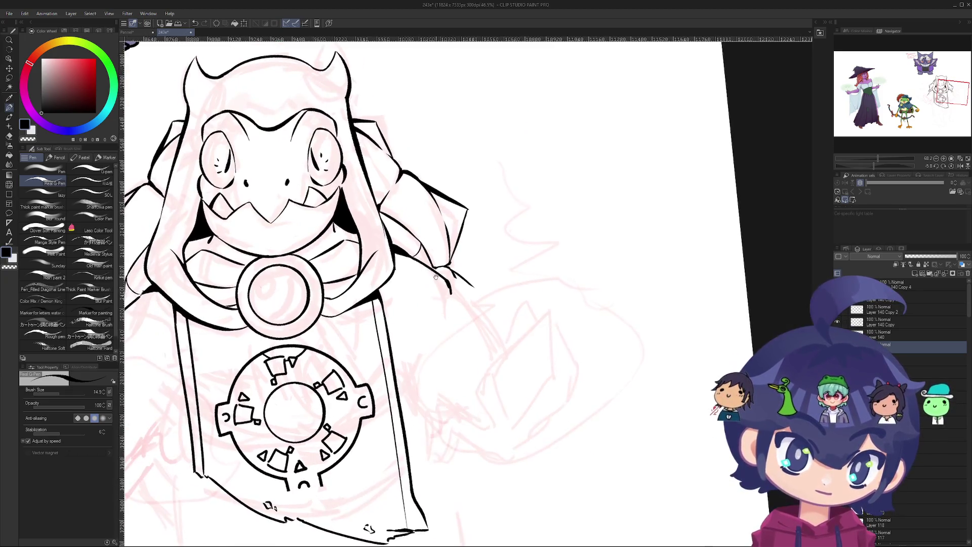
{"action": "scroll", "coordinate": [452, 281], "scroll_direction": "up", "scroll_amount": 5}
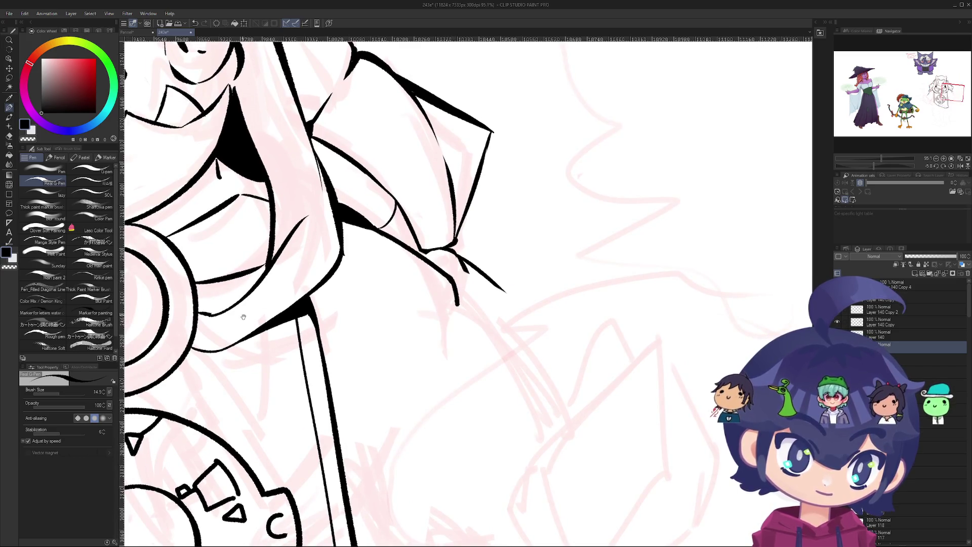
{"action": "left_click_drag", "start_coordinate": [250, 307], "coordinate": [649, 263]}
{"action": "scroll", "coordinate": [406, 274], "scroll_direction": "up", "scroll_amount": 5}
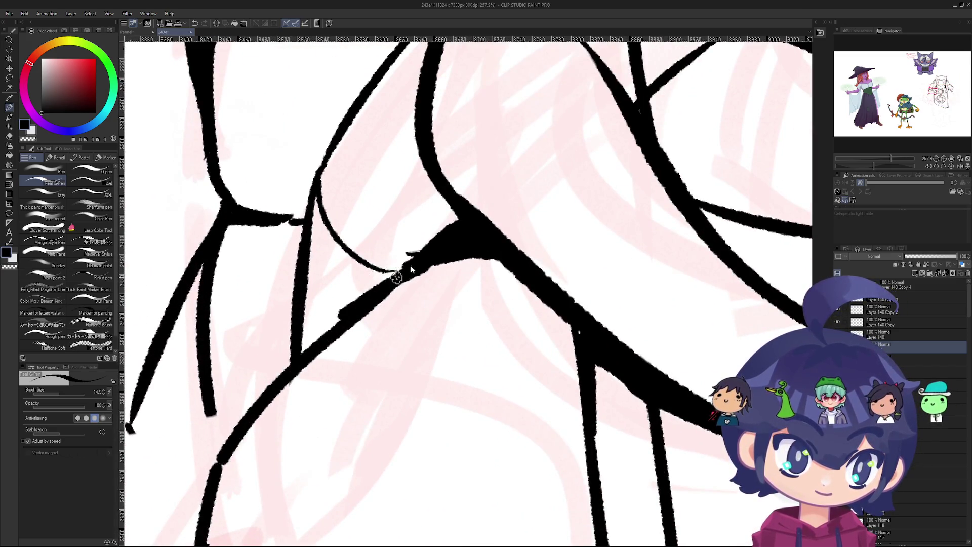
{"action": "scroll", "coordinate": [405, 273], "scroll_direction": "down", "scroll_amount": 10}
{"action": "mouse_move", "coordinate": [405, 273]}
{"action": "left_mouse_down"}
{"action": "mouse_move", "coordinate": [507, 405]}
{"action": "mouse_move", "coordinate": [584, 533]}
{"action": "mouse_move", "coordinate": [507, 354]}
{"action": "mouse_move", "coordinate": [582, 304]}
{"action": "mouse_move", "coordinate": [612, 266]}
{"action": "left_mouse_up"}
{"action": "scroll", "coordinate": [507, 354], "scroll_direction": "up", "scroll_amount": 3}
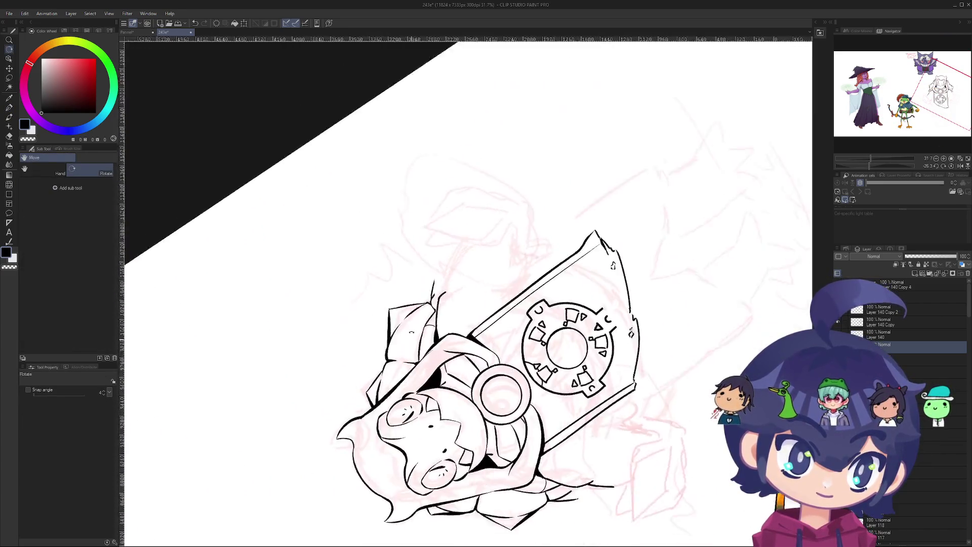
- Ink the shoulder flap's edge with the pen, undoing each of three attempts
{"action": "key", "text": "p"}
{"action": "scroll", "coordinate": [434, 287], "scroll_direction": "up", "scroll_amount": 5}
{"action": "left_click_drag", "start_coordinate": [485, 221], "coordinate": [441, 279]}
{"action": "key", "text": "ctrl+z"}
{"action": "mouse_move", "coordinate": [435, 213]}
{"action": "left_mouse_down"}
{"action": "mouse_move", "coordinate": [403, 291]}
{"action": "mouse_move", "coordinate": [406, 279]}
{"action": "left_mouse_up"}
{"action": "key", "text": "ctrl+z"}
{"action": "key", "text": "ctrl+z"}
{"action": "left_click_drag", "start_coordinate": [437, 210], "coordinate": [399, 286]}
{"action": "key", "text": "ctrl+z"}
- Cap the flap top with a short line and add a diagonal line beside its edge
{"action": "left_click_drag", "start_coordinate": [436, 212], "coordinate": [476, 213]}
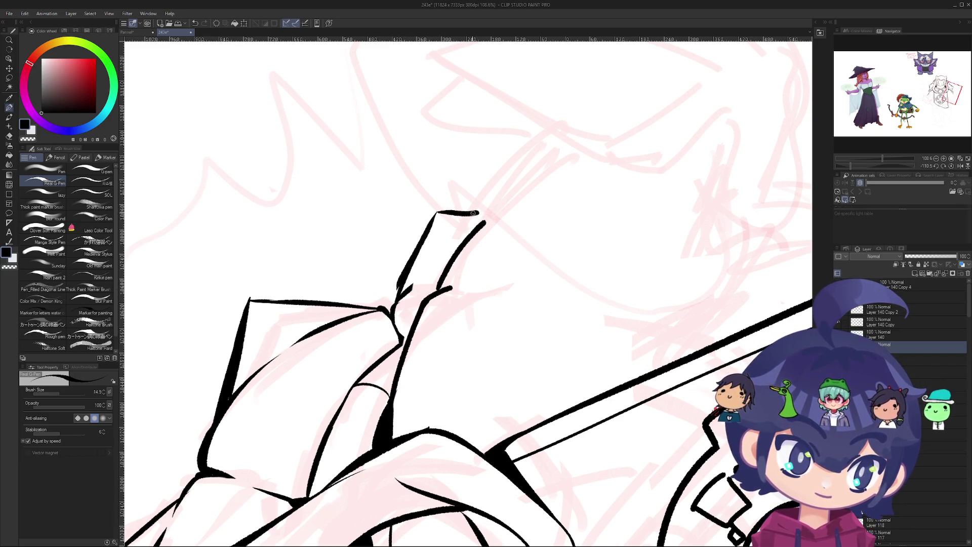
{"action": "left_click_drag", "start_coordinate": [452, 248], "coordinate": [402, 293]}
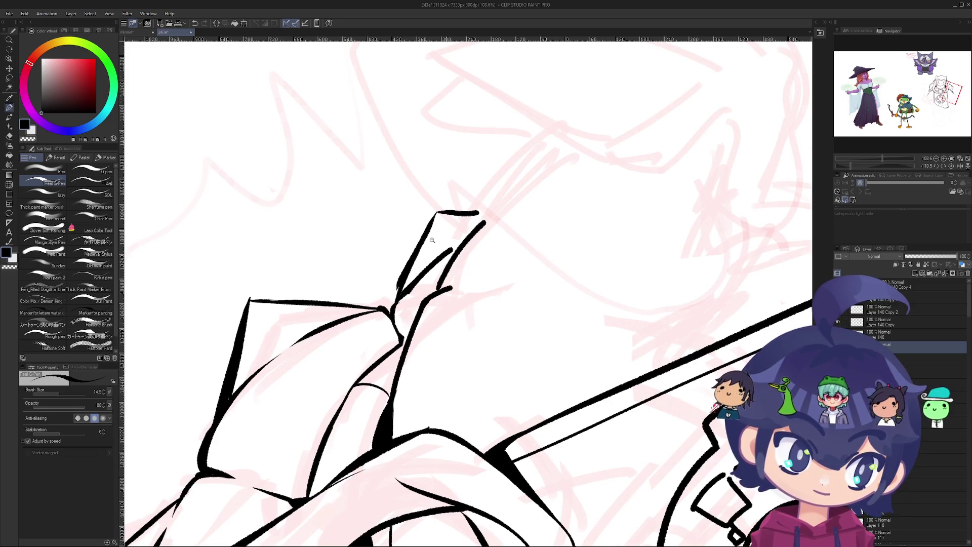
{"action": "scroll", "coordinate": [444, 233], "scroll_direction": "down", "scroll_amount": 10}
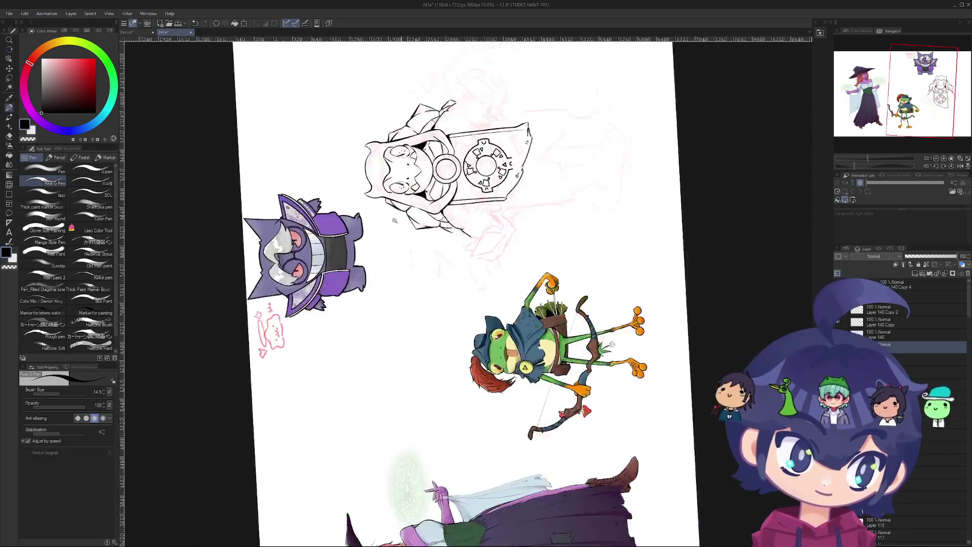
{"action": "mouse_move", "coordinate": [394, 221]}
{"action": "left_mouse_down"}
{"action": "mouse_move", "coordinate": [436, 226]}
{"action": "mouse_move", "coordinate": [375, 247]}
{"action": "mouse_move", "coordinate": [400, 299]}
{"action": "left_mouse_up"}
{"action": "scroll", "coordinate": [431, 225], "scroll_direction": "up", "scroll_amount": 3}
{"action": "scroll", "coordinate": [402, 303], "scroll_direction": "up", "scroll_amount": 8}
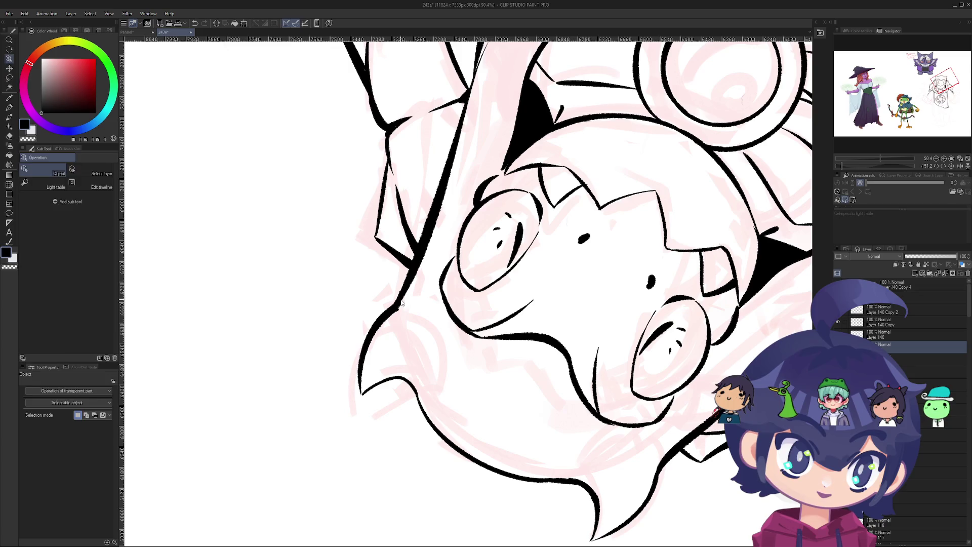
- Rotate the canvas view closer to upright
{"action": "key", "text": "p"}
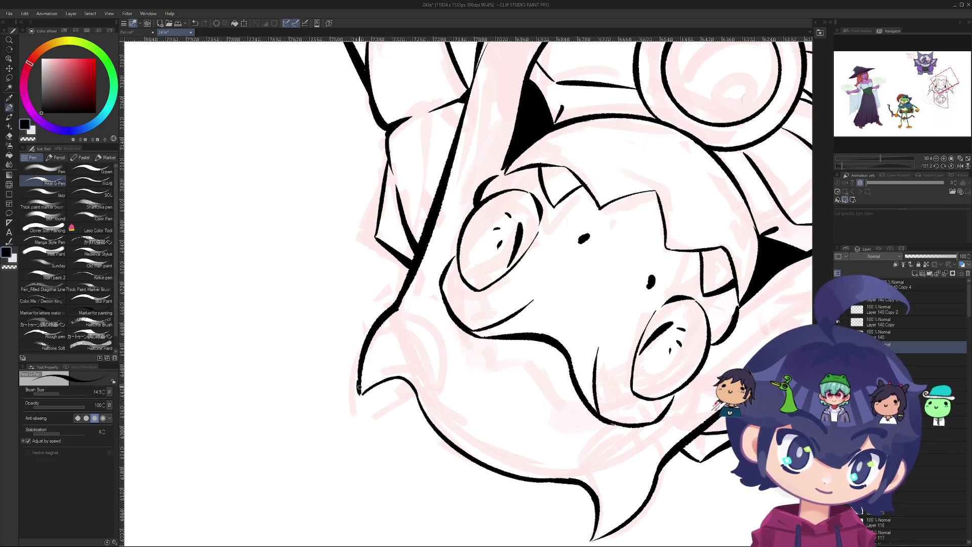
{"action": "scroll", "coordinate": [361, 394], "scroll_direction": "up", "scroll_amount": 5}
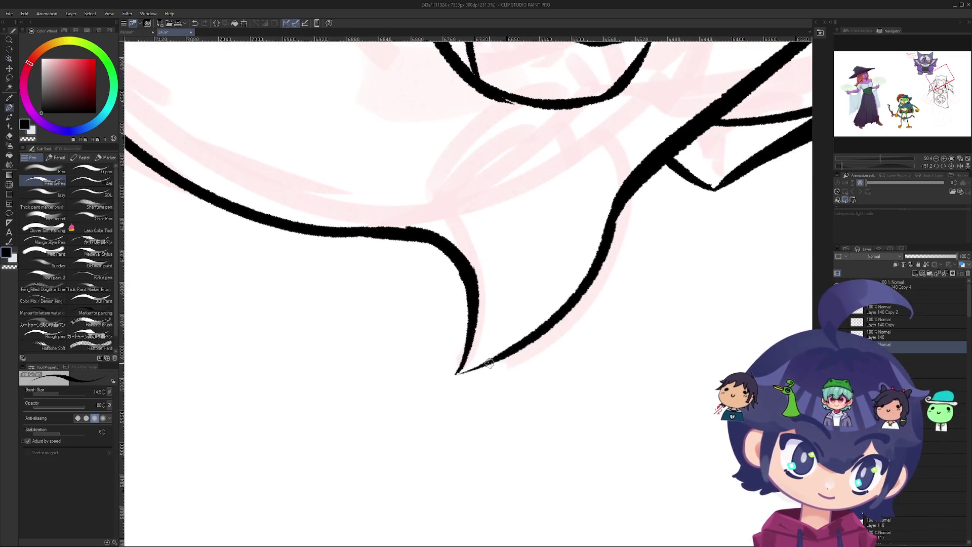
{"action": "scroll", "coordinate": [530, 324], "scroll_direction": "down", "scroll_amount": 15}
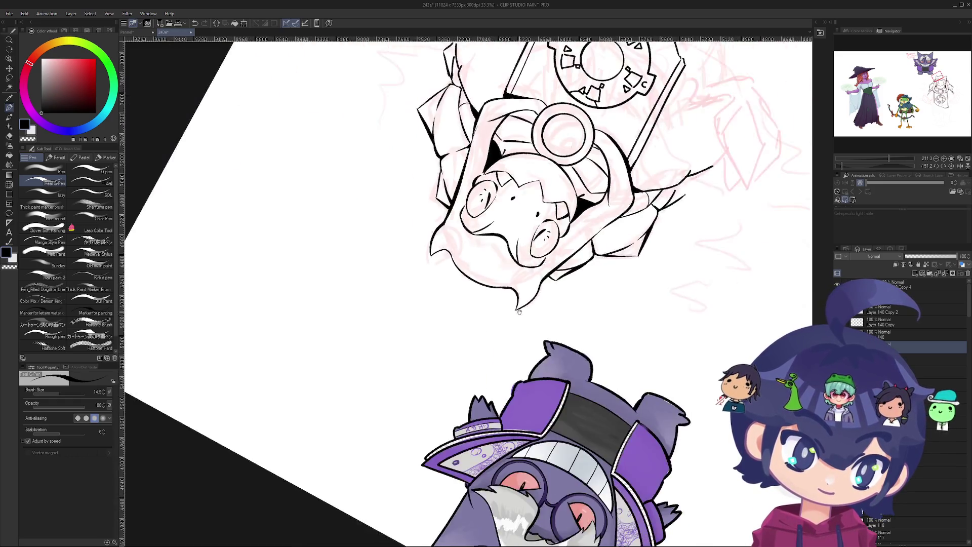
{"action": "key", "text": "r"}
{"action": "mouse_move", "coordinate": [365, 317]}
{"action": "left_mouse_down"}
{"action": "mouse_move", "coordinate": [354, 294]}
{"action": "mouse_move", "coordinate": [370, 273]}
{"action": "mouse_move", "coordinate": [392, 335]}
{"action": "mouse_move", "coordinate": [455, 394]}
{"action": "mouse_move", "coordinate": [514, 402]}
{"action": "mouse_move", "coordinate": [383, 361]}
{"action": "left_mouse_up"}
- Draw the lower jaw line under the frog's toothy mouth with the pen
{"action": "scroll", "coordinate": [499, 275], "scroll_direction": "up", "scroll_amount": 8}
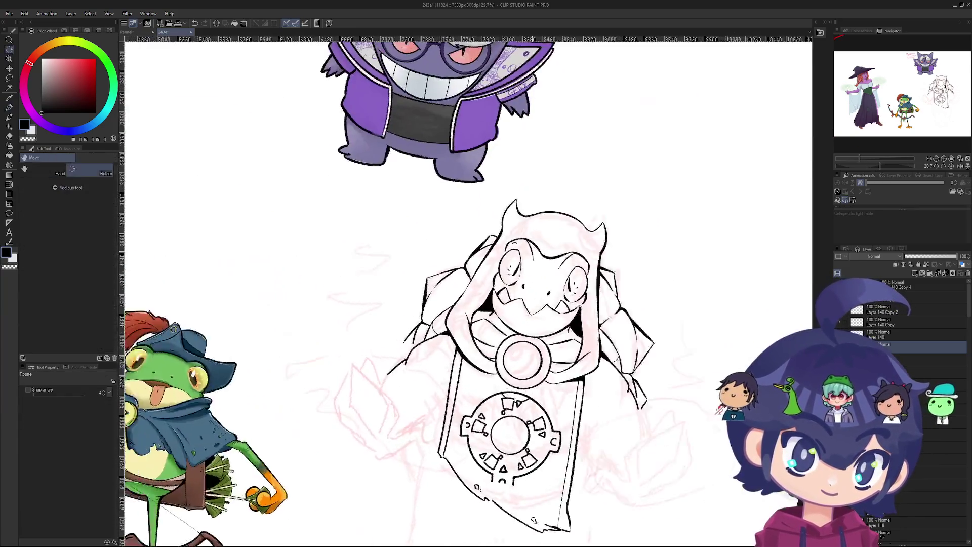
{"action": "key", "text": "o"}
{"action": "key", "text": "p"}
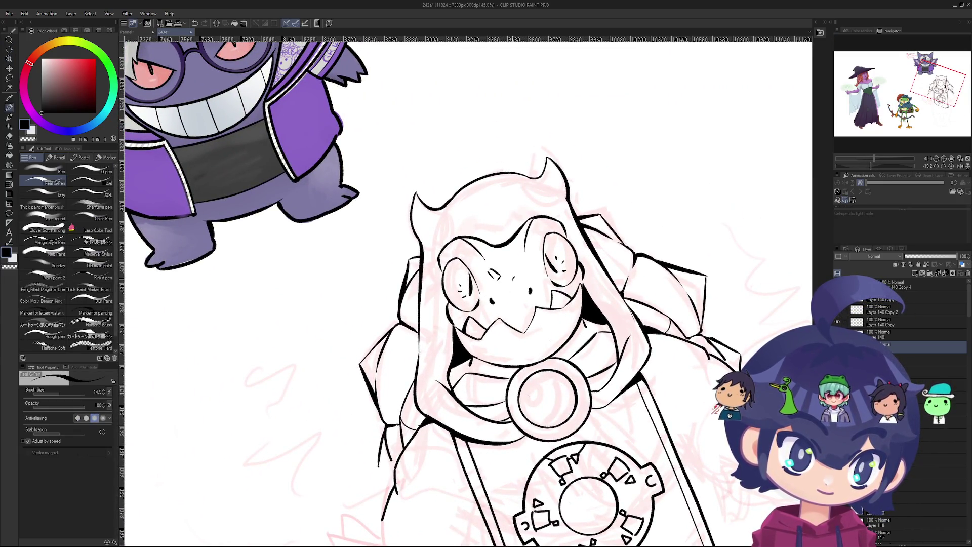
{"action": "scroll", "coordinate": [505, 330], "scroll_direction": "down", "scroll_amount": 4}
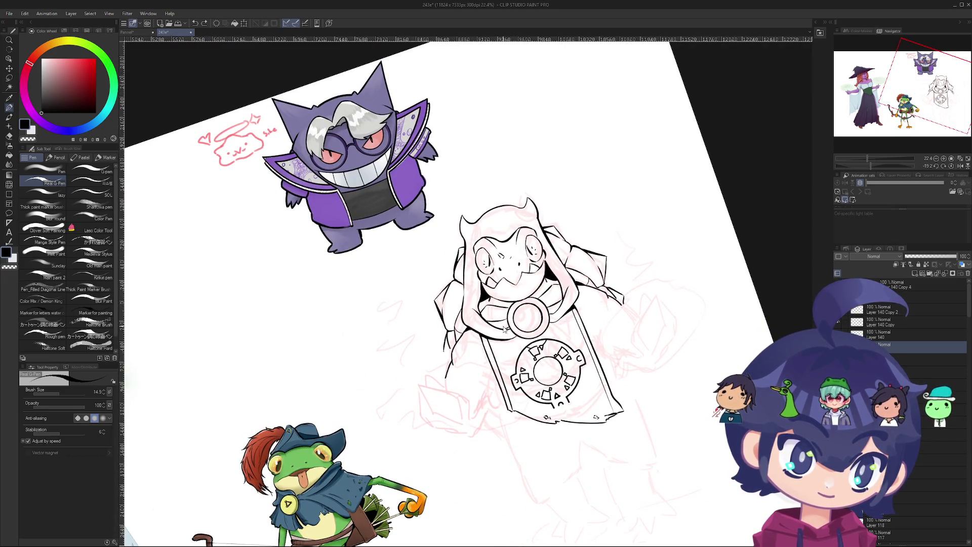
{"action": "scroll", "coordinate": [495, 300], "scroll_direction": "up", "scroll_amount": 3}
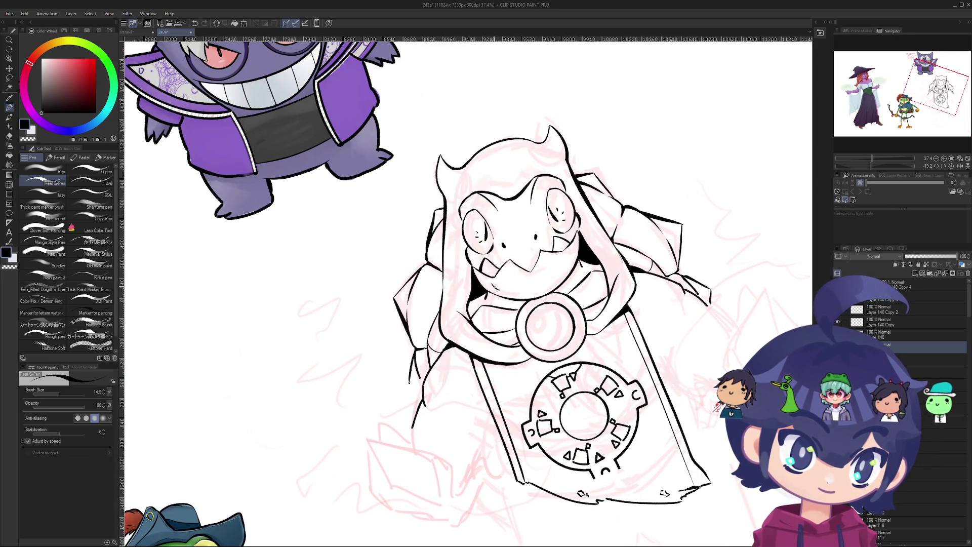
{"action": "scroll", "coordinate": [489, 284], "scroll_direction": "up", "scroll_amount": 4}
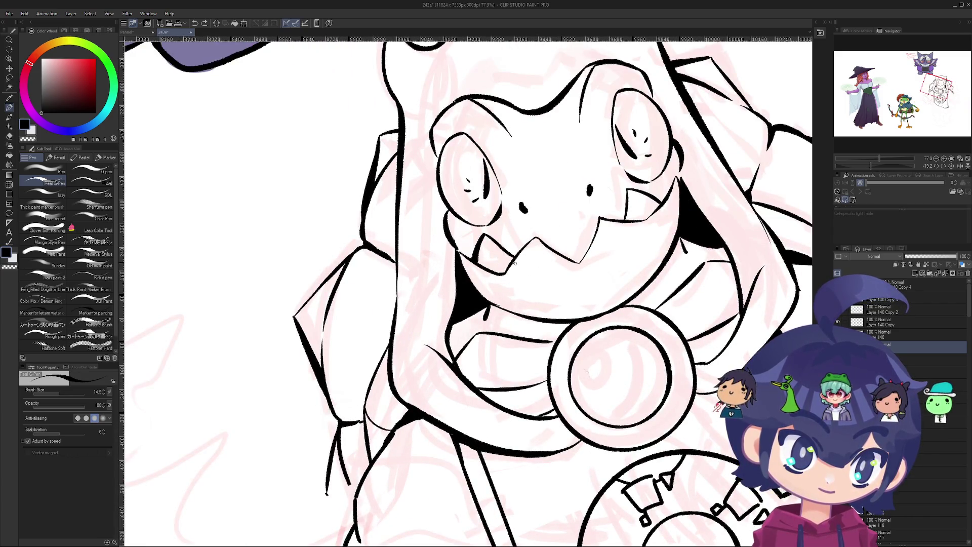
{"action": "left_click_drag", "start_coordinate": [517, 276], "coordinate": [565, 265]}
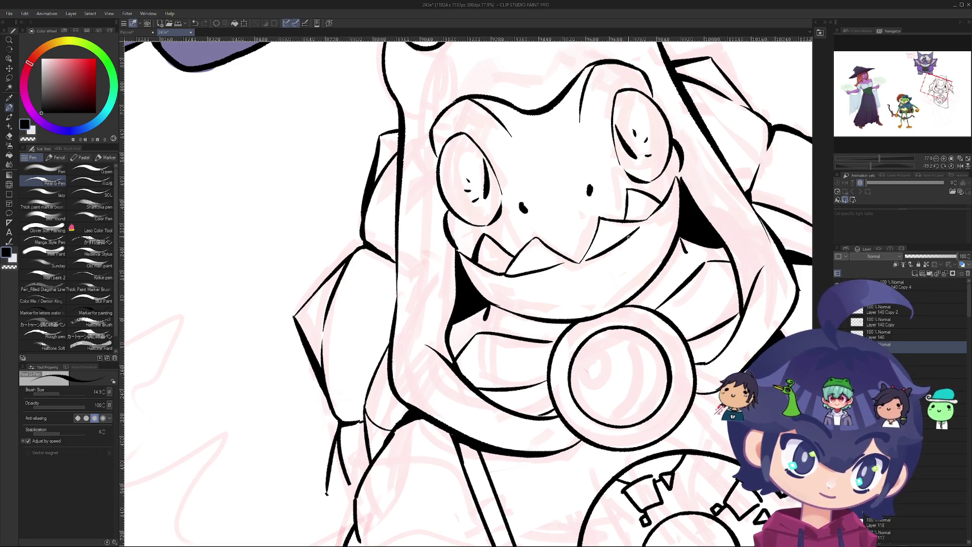
{"action": "scroll", "coordinate": [628, 236], "scroll_direction": "down", "scroll_amount": 3}
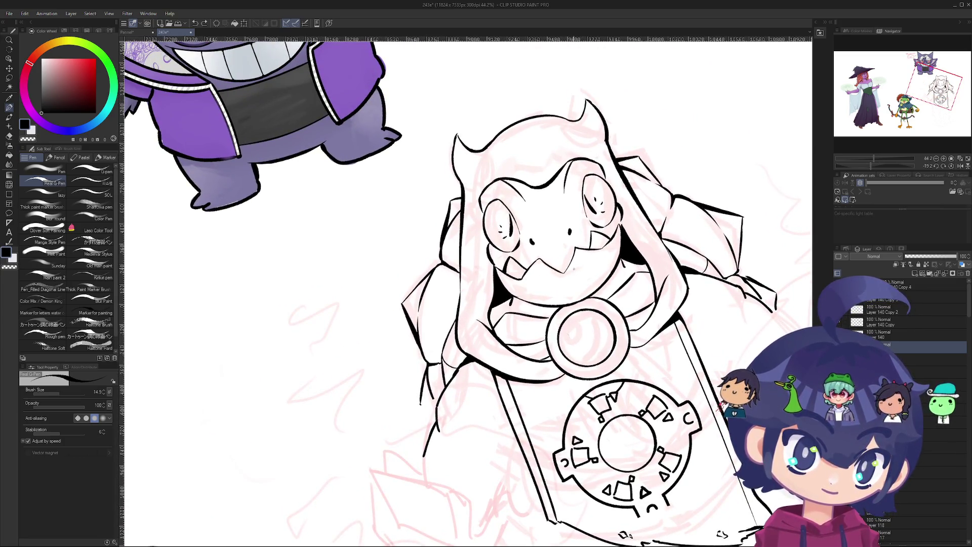
{"action": "scroll", "coordinate": [564, 268], "scroll_direction": "down", "scroll_amount": 3}
{"action": "scroll", "coordinate": [561, 282], "scroll_direction": "up", "scroll_amount": 4}
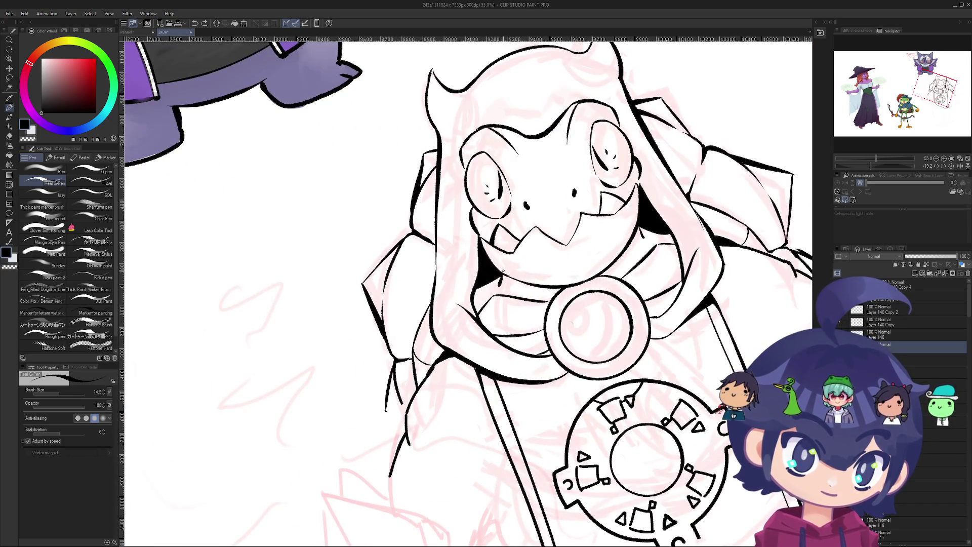
- Redraw the jaw line and retry the short right-jaw stroke until it sits right
{"action": "key", "text": "ctrl+z"}
{"action": "left_click_drag", "start_coordinate": [503, 281], "coordinate": [598, 272]}
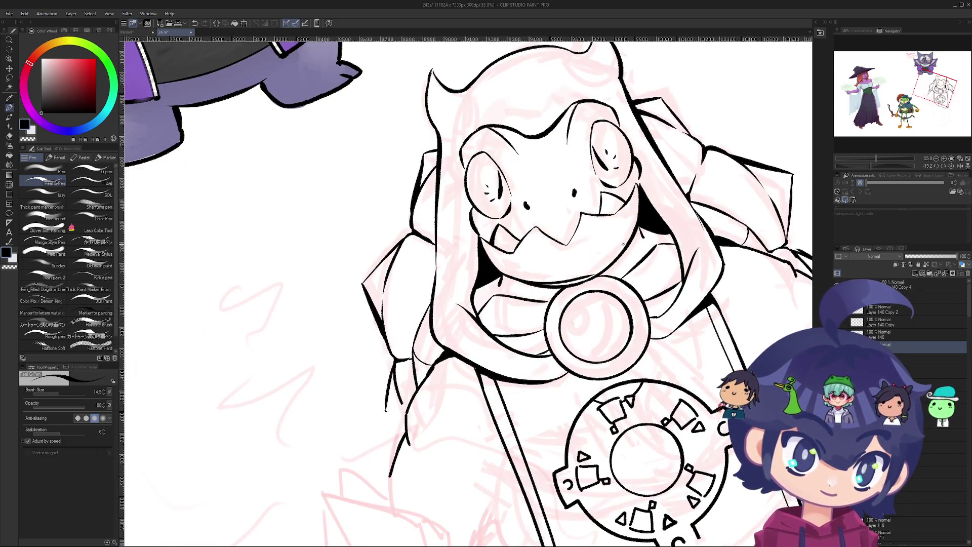
{"action": "key", "text": "ctrl+z"}
{"action": "left_click_drag", "start_coordinate": [632, 234], "coordinate": [592, 267]}
{"action": "key", "text": "ctrl+z"}
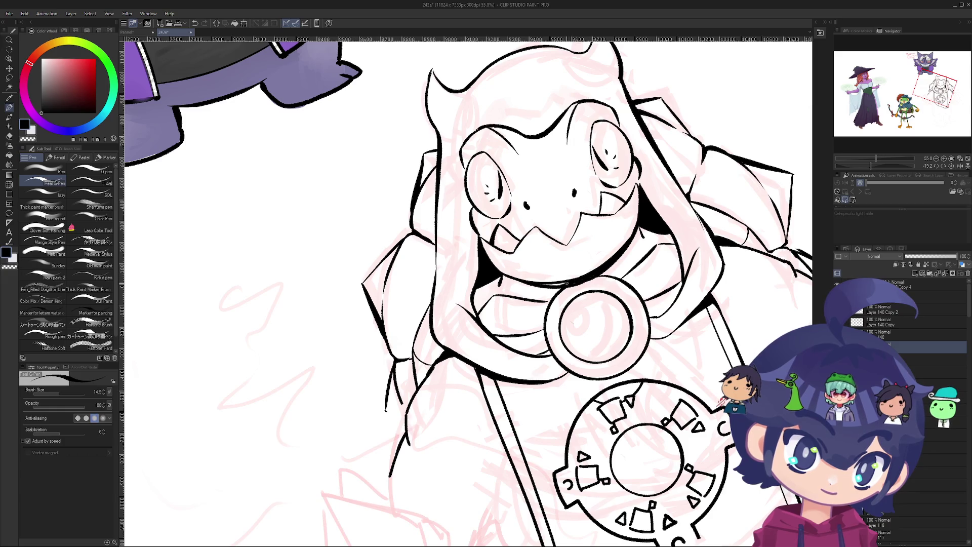
{"action": "key", "text": "ctrl+z"}
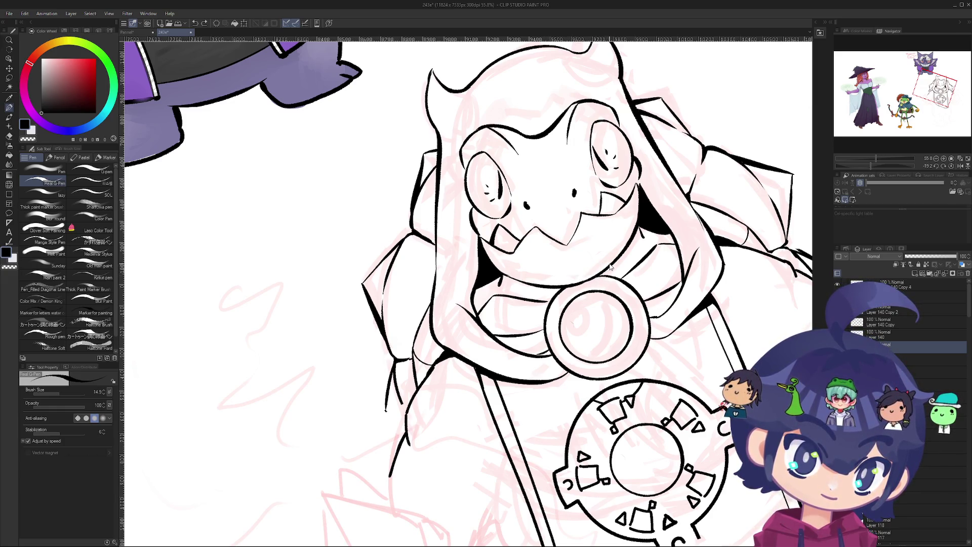
{"action": "left_click_drag", "start_coordinate": [632, 234], "coordinate": [601, 268]}
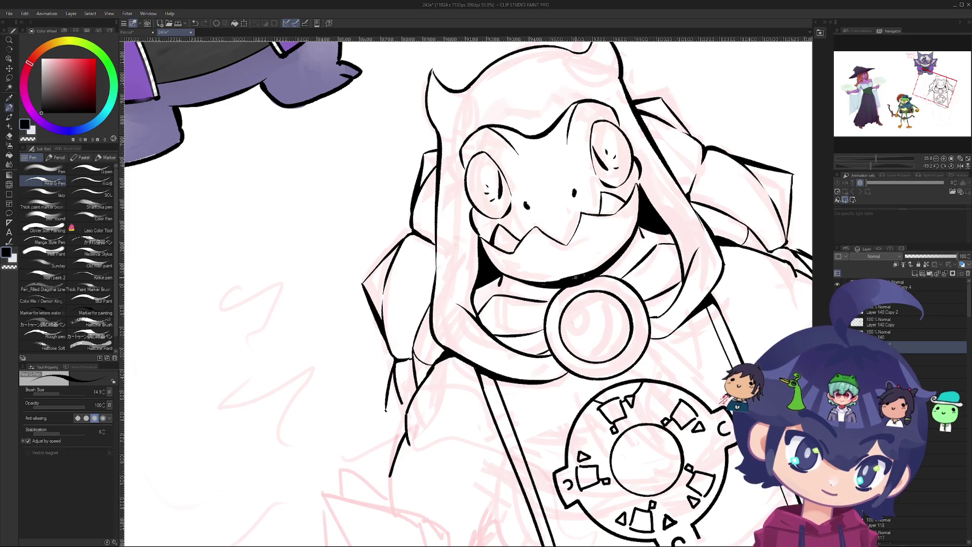
{"action": "left_click_drag", "start_coordinate": [595, 260], "coordinate": [643, 451]}
{"action": "mouse_move", "coordinate": [537, 284]}
{"action": "left_mouse_down"}
{"action": "mouse_move", "coordinate": [506, 256]}
{"action": "mouse_move", "coordinate": [484, 267]}
{"action": "mouse_move", "coordinate": [464, 215]}
{"action": "mouse_move", "coordinate": [638, 198]}
{"action": "mouse_move", "coordinate": [420, 263]}
{"action": "mouse_move", "coordinate": [498, 286]}
{"action": "mouse_move", "coordinate": [465, 341]}
{"action": "mouse_move", "coordinate": [380, 238]}
{"action": "mouse_move", "coordinate": [372, 289]}
{"action": "mouse_move", "coordinate": [383, 332]}
{"action": "mouse_move", "coordinate": [408, 365]}
{"action": "mouse_move", "coordinate": [448, 383]}
{"action": "mouse_move", "coordinate": [369, 324]}
{"action": "mouse_move", "coordinate": [344, 274]}
{"action": "mouse_move", "coordinate": [328, 188]}
{"action": "mouse_move", "coordinate": [336, 220]}
{"action": "left_mouse_up"}
{"action": "scroll", "coordinate": [497, 207], "scroll_direction": "up", "scroll_amount": 5}
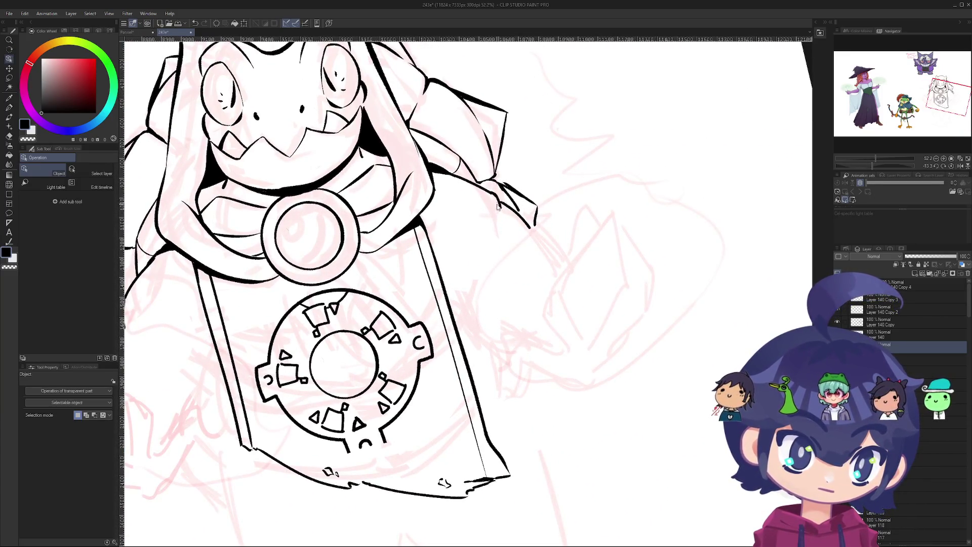
{"action": "key", "text": "e"}
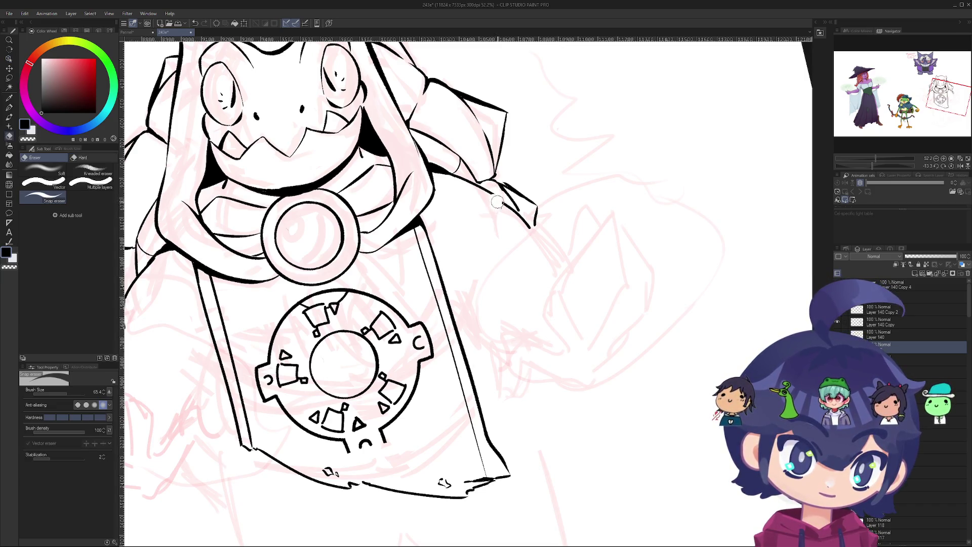
{"action": "key", "text": "p"}
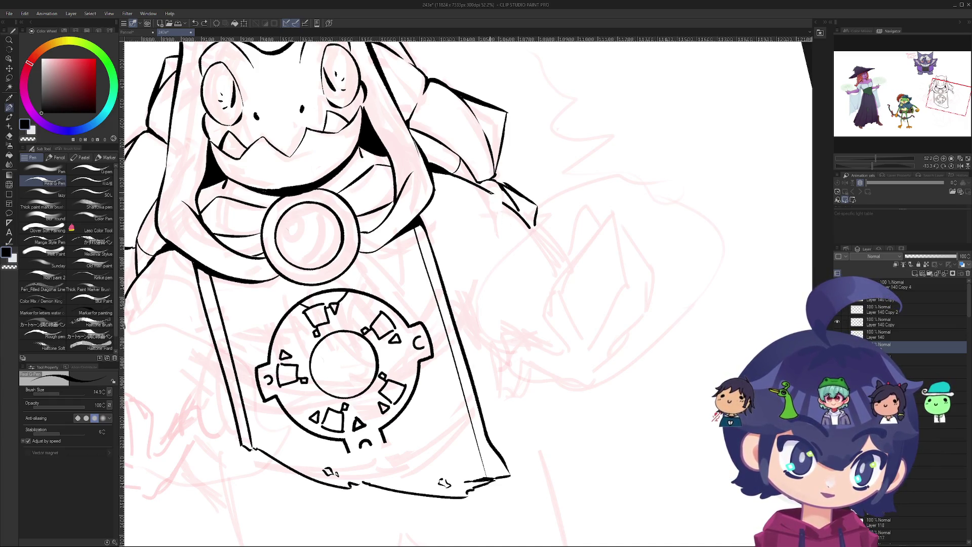
{"action": "scroll", "coordinate": [498, 234], "scroll_direction": "down", "scroll_amount": 5}
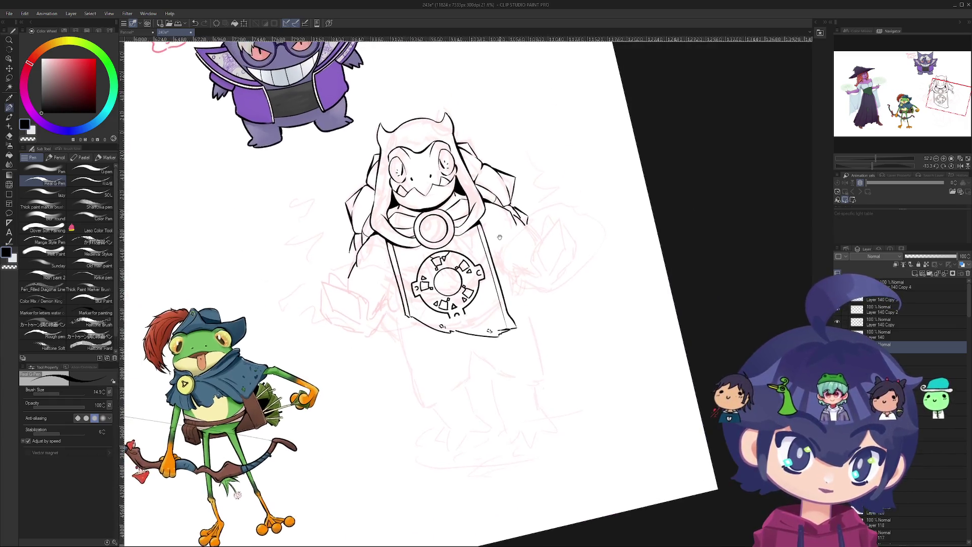
{"action": "scroll", "coordinate": [499, 234], "scroll_direction": "up", "scroll_amount": 5}
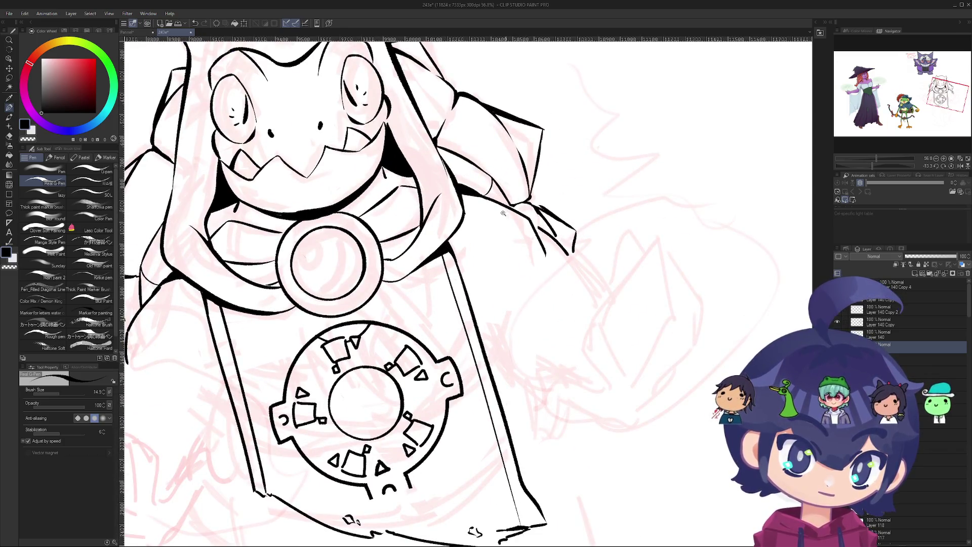
{"action": "scroll", "coordinate": [506, 211], "scroll_direction": "down", "scroll_amount": 3}
{"action": "left_click_drag", "start_coordinate": [507, 211], "coordinate": [479, 117]}
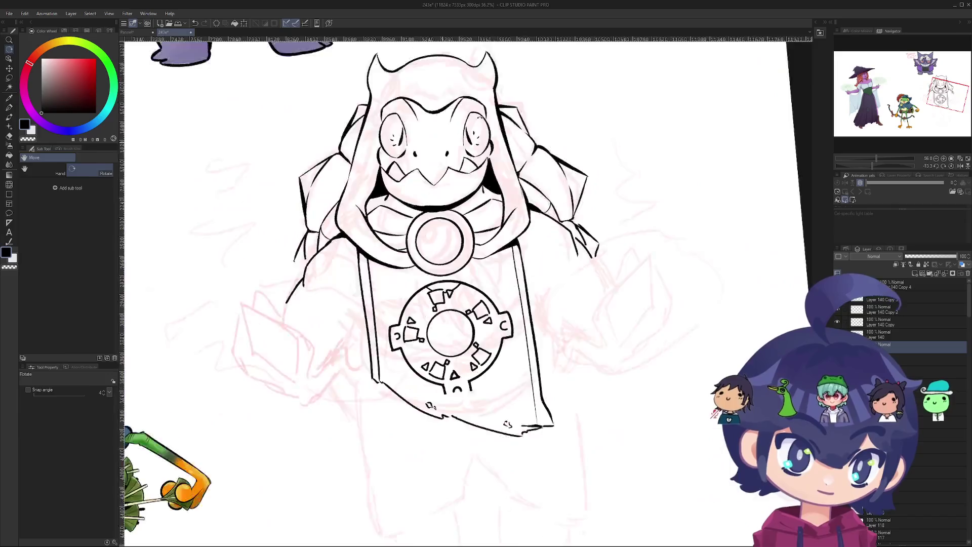
{"action": "scroll", "coordinate": [479, 117], "scroll_direction": "down", "scroll_amount": 5}
{"action": "left_click_drag", "start_coordinate": [385, 252], "coordinate": [445, 373]}
{"action": "scroll", "coordinate": [431, 350], "scroll_direction": "up", "scroll_amount": 5}
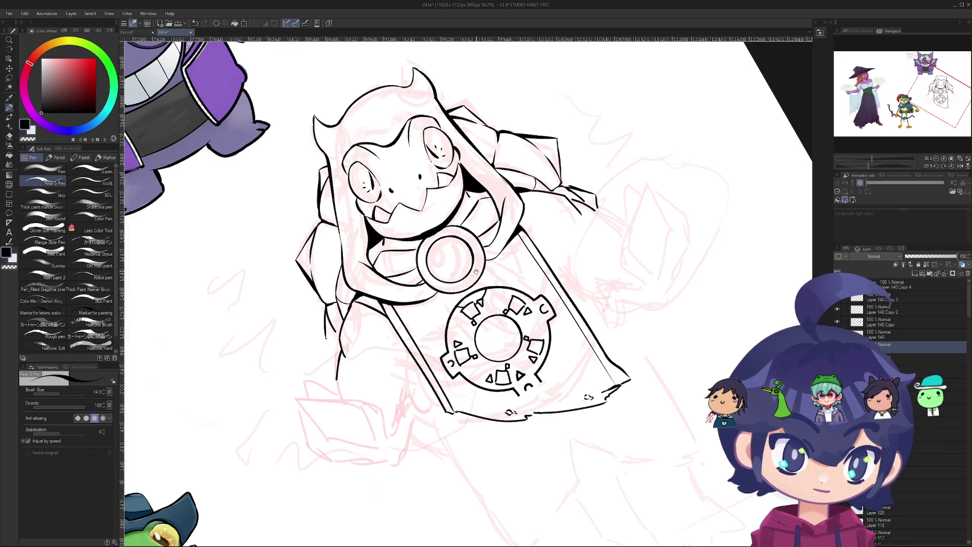
{"action": "left_click_drag", "start_coordinate": [531, 219], "coordinate": [481, 226]}
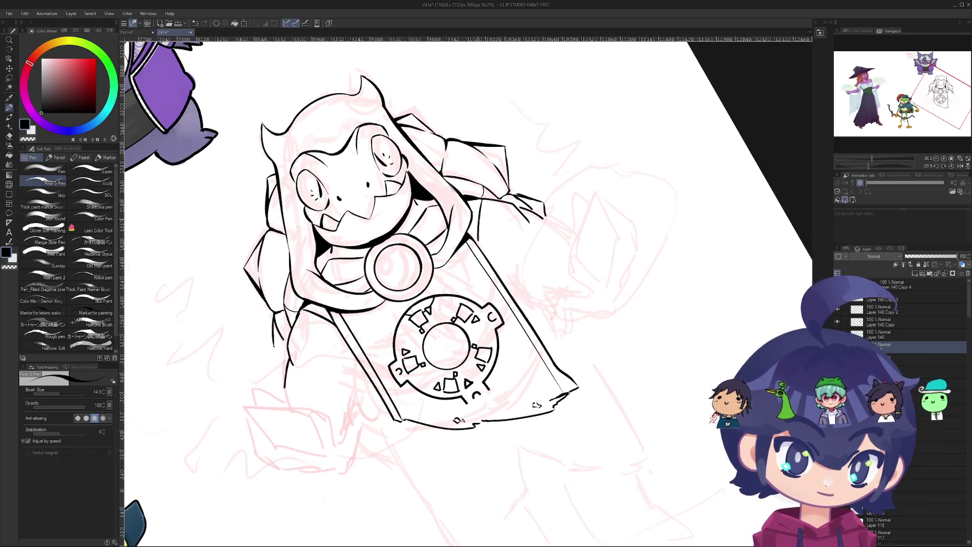
{"action": "mouse_move", "coordinate": [492, 196]}
{"action": "left_mouse_down"}
{"action": "mouse_move", "coordinate": [506, 213]}
{"action": "mouse_move", "coordinate": [456, 197]}
{"action": "mouse_move", "coordinate": [376, 249]}
{"action": "mouse_move", "coordinate": [430, 197]}
{"action": "mouse_move", "coordinate": [495, 169]}
{"action": "mouse_move", "coordinate": [421, 274]}
{"action": "mouse_move", "coordinate": [411, 186]}
{"action": "mouse_move", "coordinate": [390, 268]}
{"action": "mouse_move", "coordinate": [491, 367]}
{"action": "mouse_move", "coordinate": [493, 358]}
{"action": "left_mouse_up"}
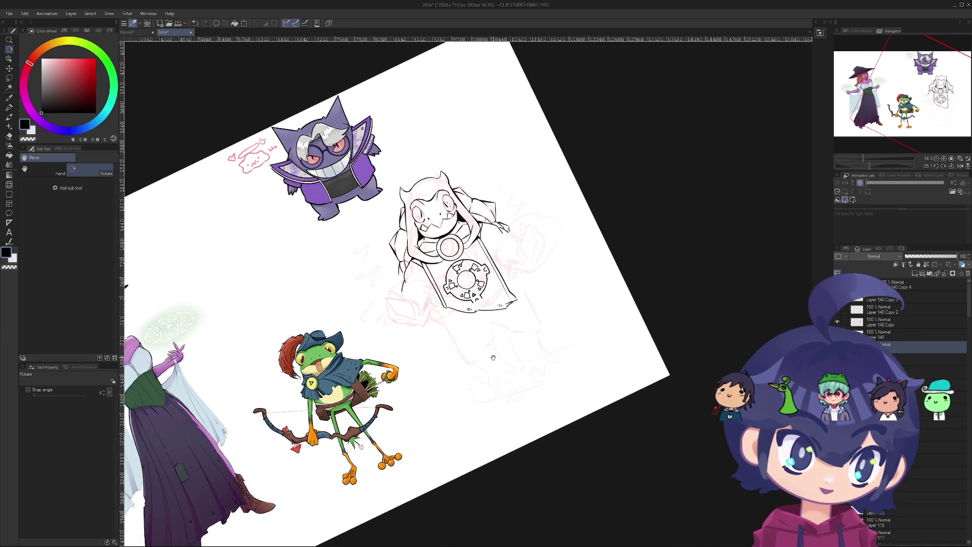
- Zoom and pan in on the frog's right hand and sleeve with the pen selected
{"action": "left_click_drag", "start_coordinate": [493, 357], "coordinate": [494, 358]}
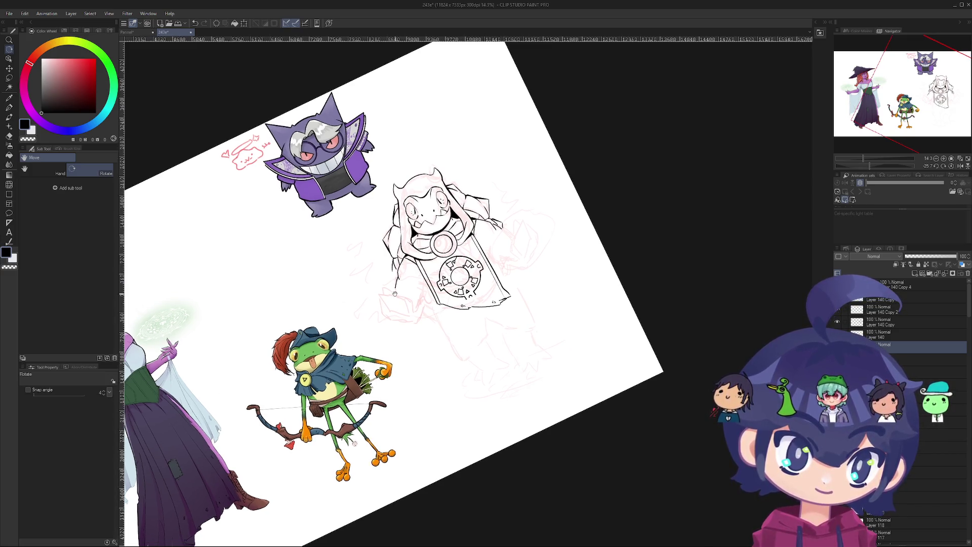
{"action": "scroll", "coordinate": [405, 304], "scroll_direction": "up", "scroll_amount": 3}
{"action": "key", "text": "p"}
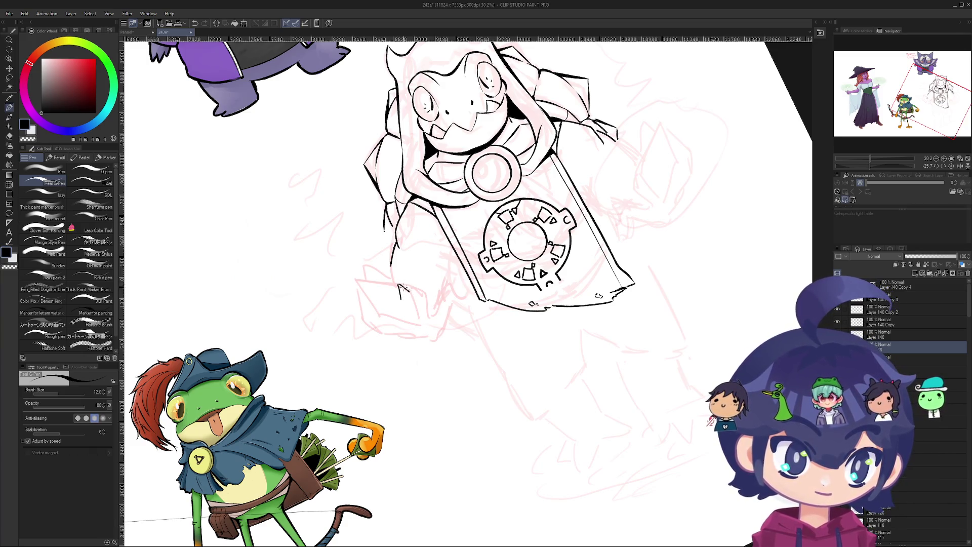
{"action": "scroll", "coordinate": [401, 291], "scroll_direction": "up", "scroll_amount": 2}
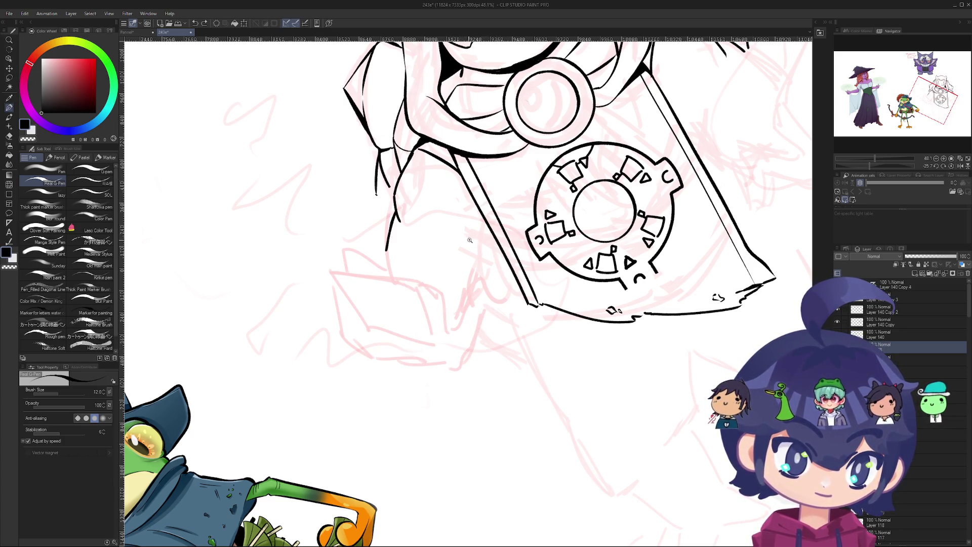
{"action": "scroll", "coordinate": [468, 241], "scroll_direction": "down", "scroll_amount": 5}
{"action": "scroll", "coordinate": [516, 245], "scroll_direction": "up", "scroll_amount": 4}
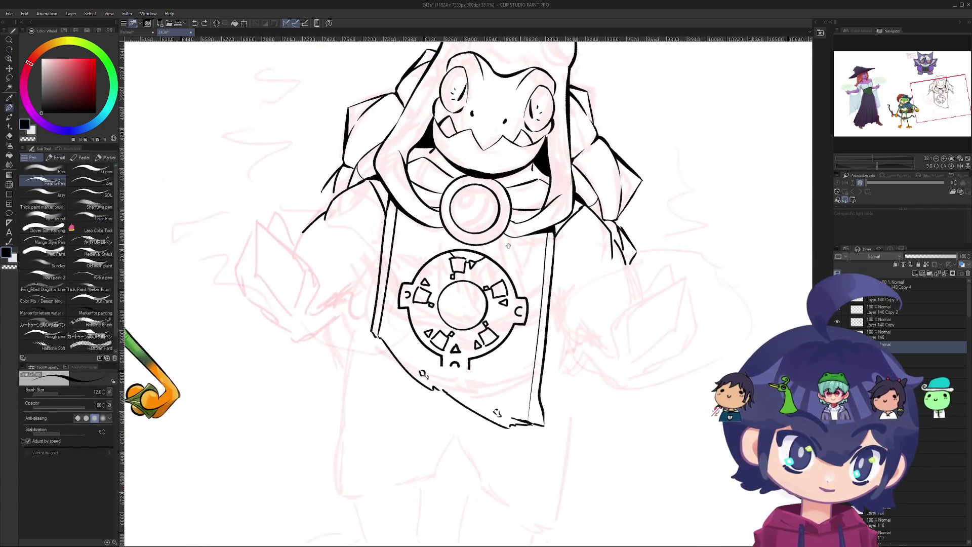
{"action": "left_click_drag", "start_coordinate": [515, 246], "coordinate": [430, 252]}
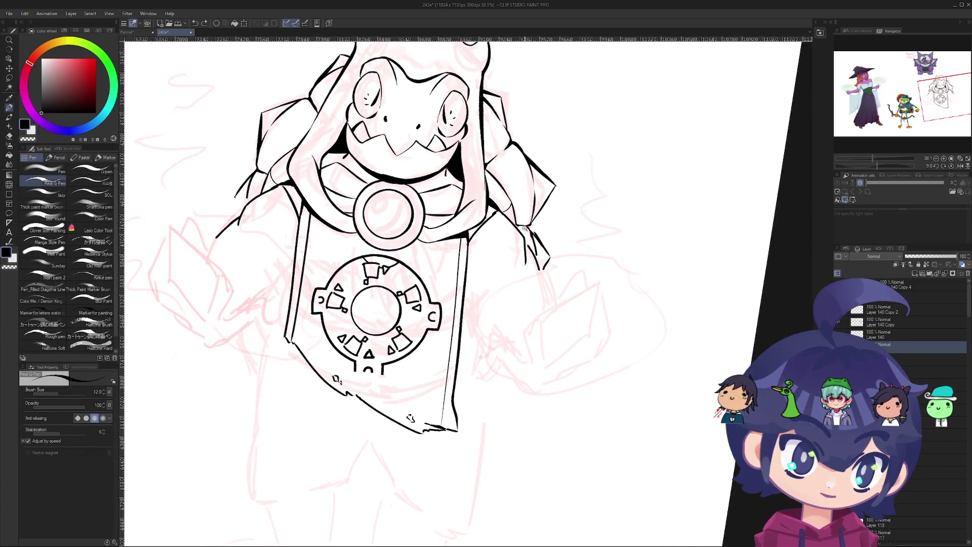
{"action": "scroll", "coordinate": [527, 228], "scroll_direction": "up", "scroll_amount": 5}
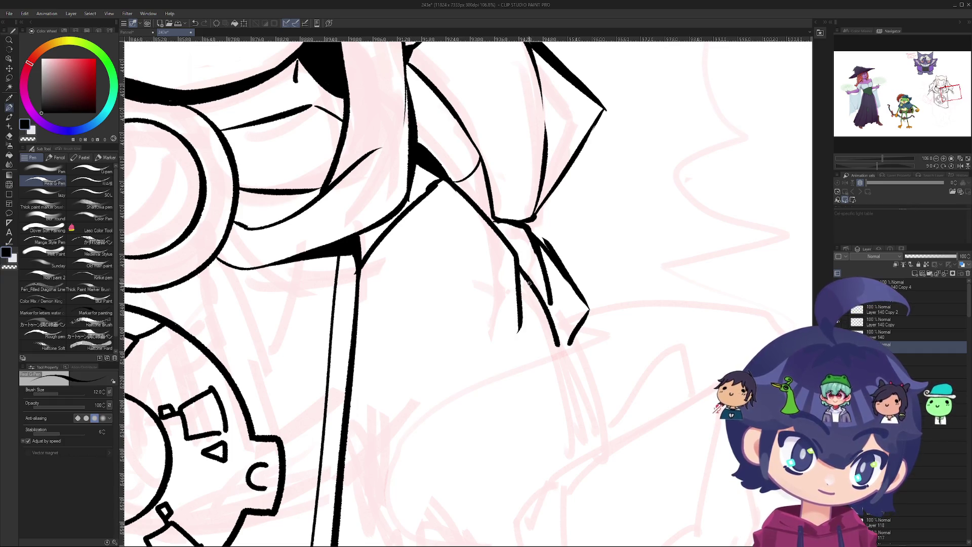
{"action": "scroll", "coordinate": [526, 249], "scroll_direction": "down", "scroll_amount": 10}
- Rotate the canvas toward the upper-right arm, back on the pen
{"action": "scroll", "coordinate": [557, 304], "scroll_direction": "up", "scroll_amount": 3}
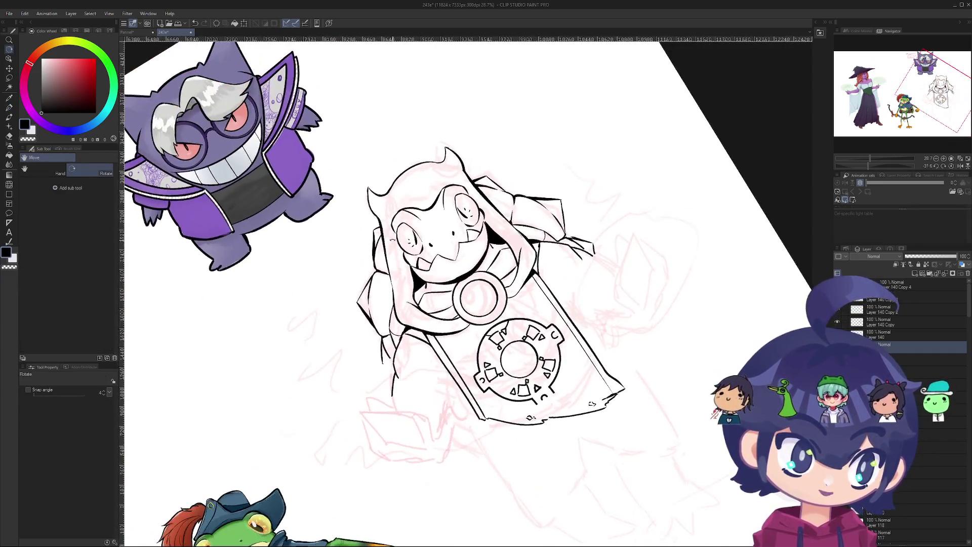
{"action": "key", "text": "e"}
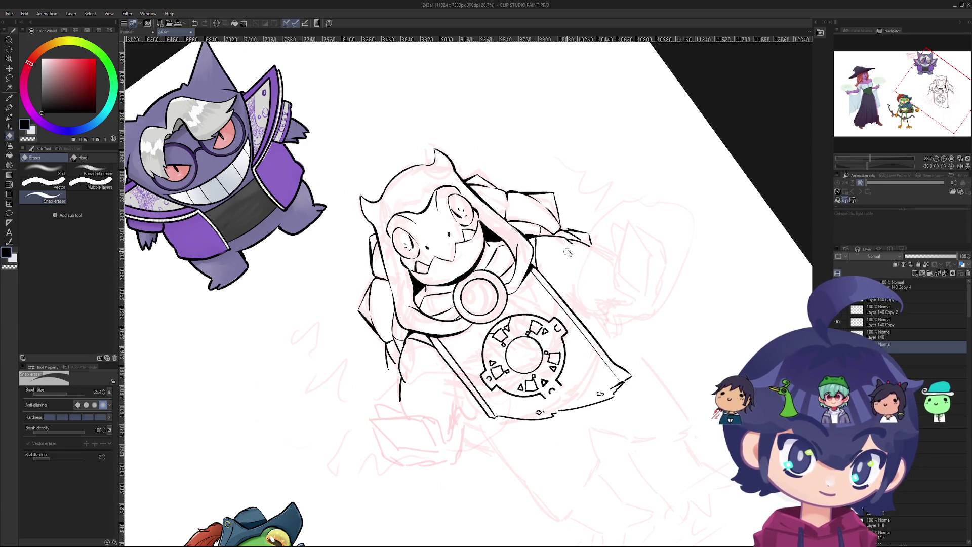
{"action": "mouse_move", "coordinate": [569, 256]}
{"action": "left_mouse_down"}
{"action": "mouse_move", "coordinate": [456, 200]}
{"action": "mouse_move", "coordinate": [419, 223]}
{"action": "left_mouse_up"}
{"action": "scroll", "coordinate": [455, 198], "scroll_direction": "up", "scroll_amount": 5}
{"action": "key", "text": "p"}
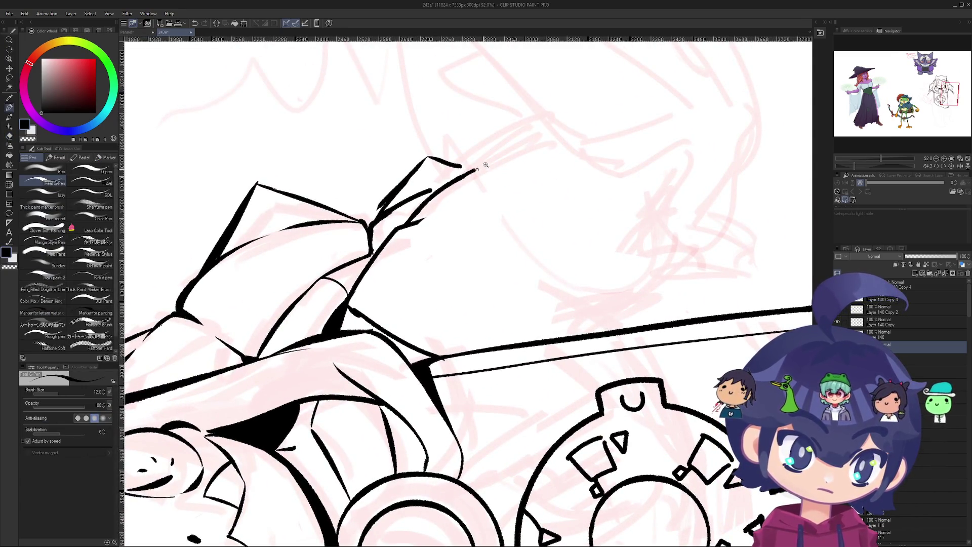
{"action": "scroll", "coordinate": [477, 169], "scroll_direction": "down", "scroll_amount": 5}
{"action": "left_click_drag", "start_coordinate": [476, 169], "coordinate": [469, 321]}
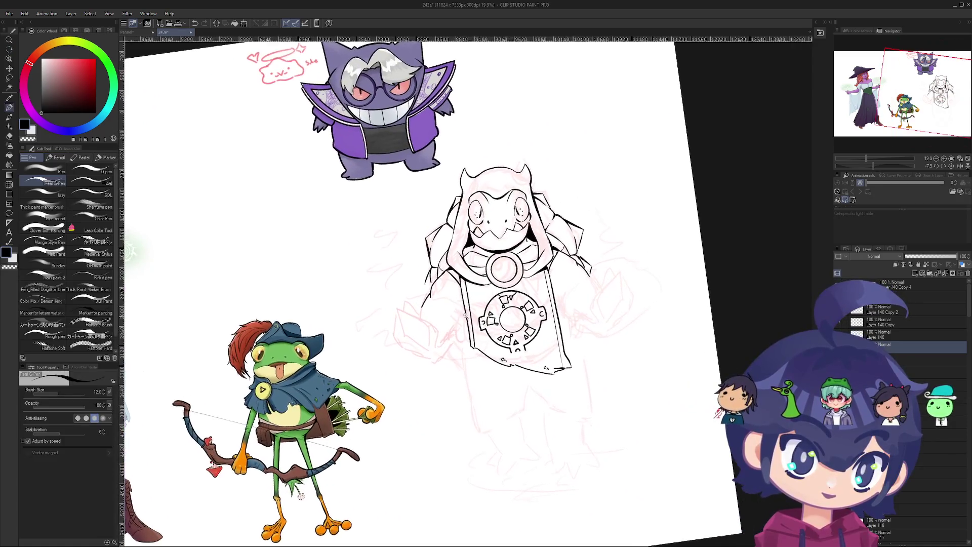
{"action": "scroll", "coordinate": [468, 321], "scroll_direction": "up", "scroll_amount": 4}
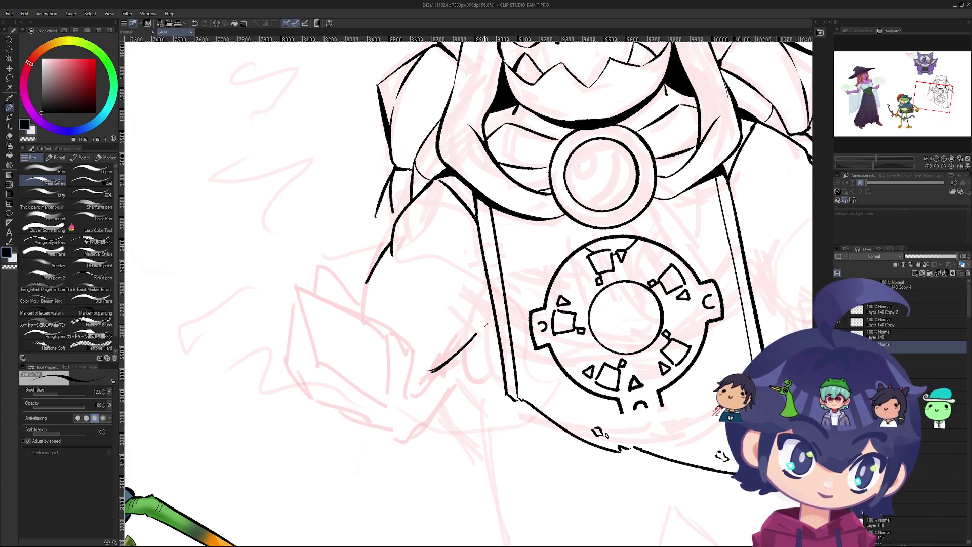
{"action": "scroll", "coordinate": [452, 350], "scroll_direction": "down", "scroll_amount": 3}
{"action": "mouse_move", "coordinate": [452, 349]}
{"action": "left_mouse_down"}
{"action": "mouse_move", "coordinate": [431, 290]}
{"action": "mouse_move", "coordinate": [443, 210]}
{"action": "left_mouse_up"}
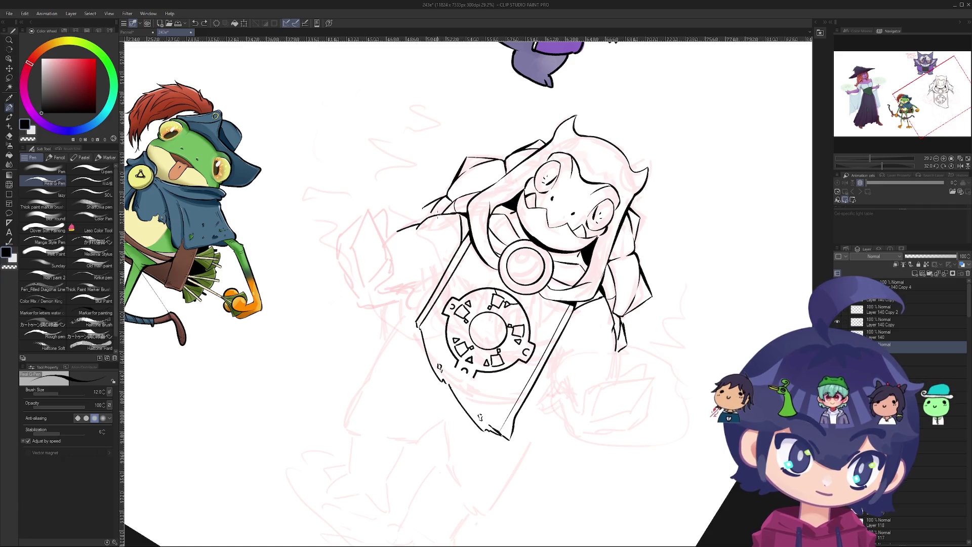
- Add a black ink line to the banner lineart, then view the whole drawing upright
{"action": "mouse_move", "coordinate": [398, 273]}
{"action": "left_mouse_down"}
{"action": "mouse_move", "coordinate": [444, 262]}
{"action": "mouse_move", "coordinate": [405, 201]}
{"action": "mouse_move", "coordinate": [441, 148]}
{"action": "left_mouse_up"}
{"action": "key", "text": "shift+space"}
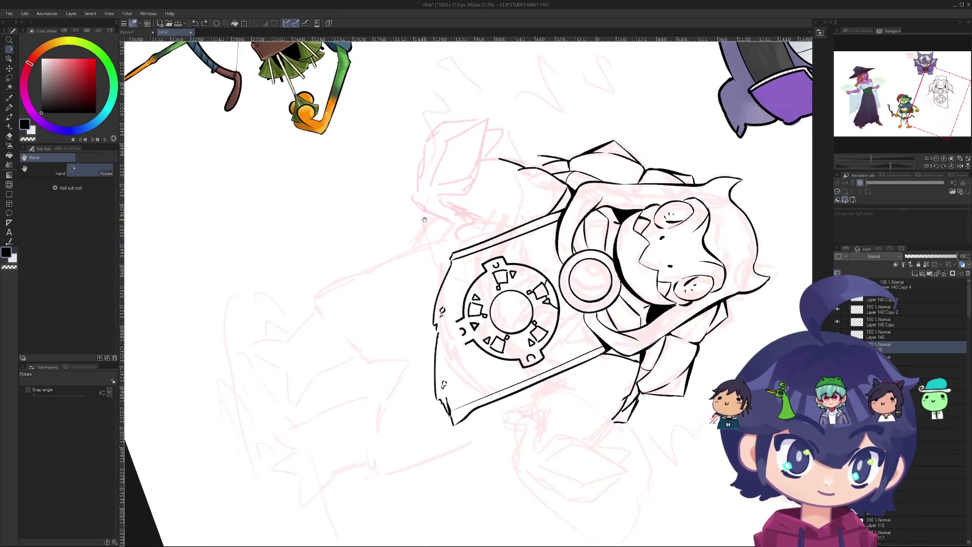
{"action": "scroll", "coordinate": [417, 239], "scroll_direction": "up", "scroll_amount": 3}
{"action": "scroll", "coordinate": [403, 242], "scroll_direction": "down", "scroll_amount": 3}
{"action": "scroll", "coordinate": [404, 242], "scroll_direction": "down", "scroll_amount": 3}
{"action": "left_click_drag", "start_coordinate": [404, 242], "coordinate": [261, 483]}
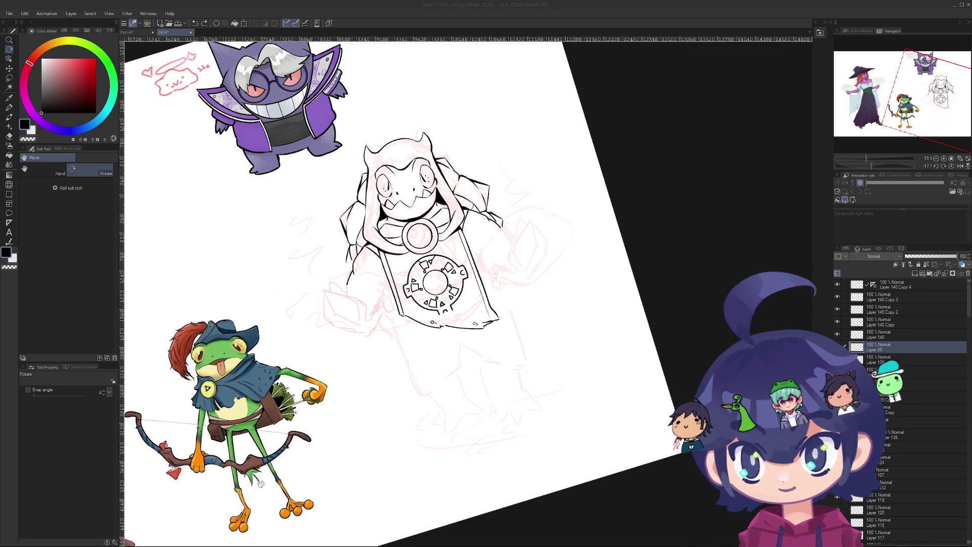
{"action": "left_click", "coordinate": [408, 343]}
{"action": "left_click_drag", "start_coordinate": [408, 343], "coordinate": [456, 343]}
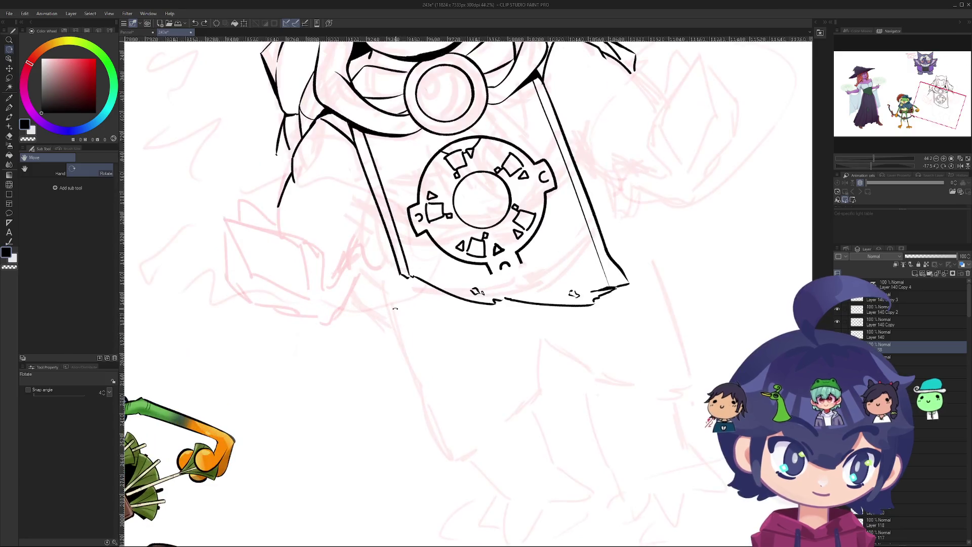
{"action": "key", "text": "p"}
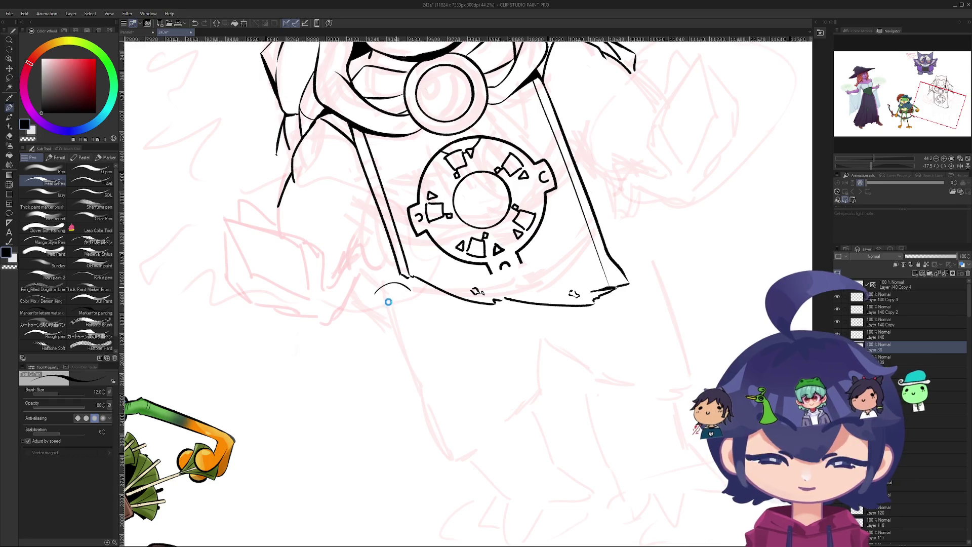
{"action": "left_click_drag", "start_coordinate": [416, 184], "coordinate": [389, 321]}
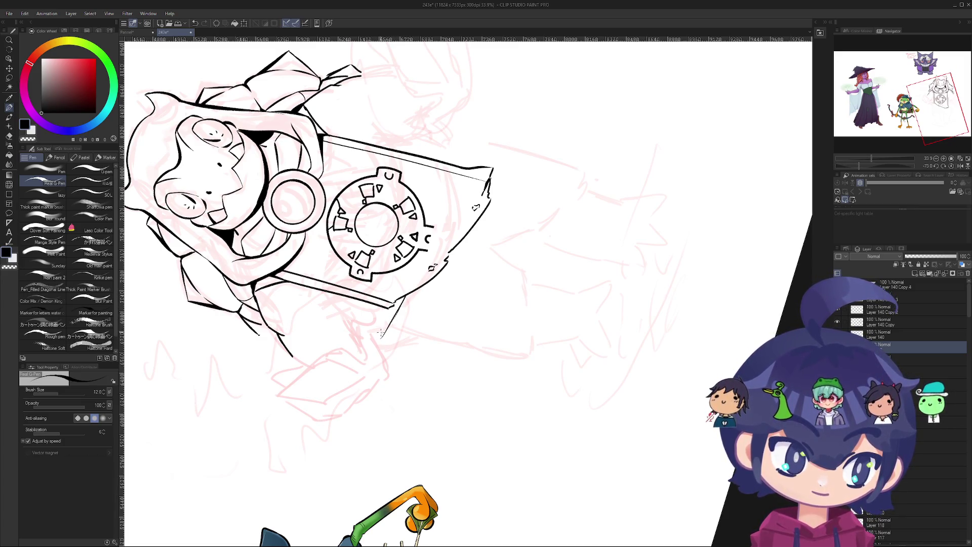
{"action": "left_click_drag", "start_coordinate": [397, 314], "coordinate": [411, 290]}
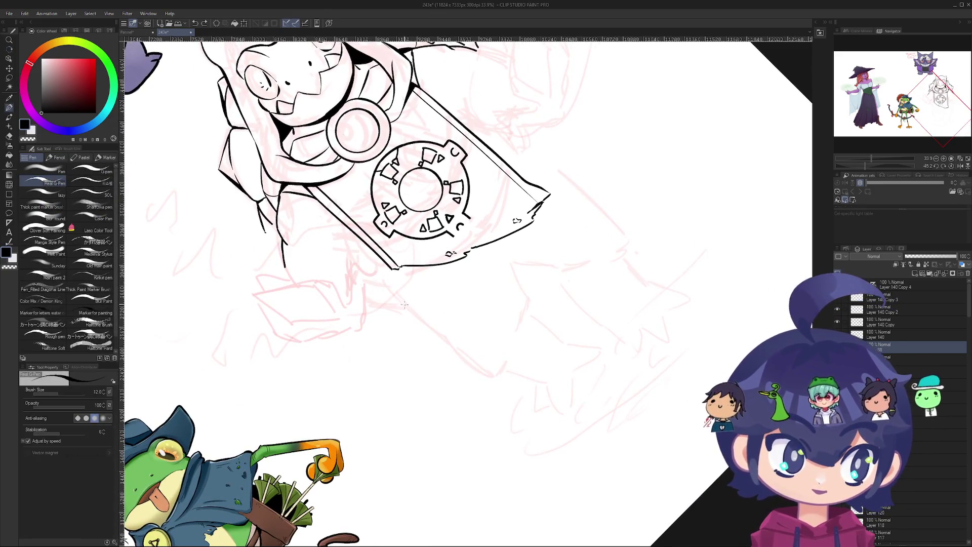
{"action": "mouse_move", "coordinate": [422, 348]}
{"action": "left_mouse_down"}
{"action": "mouse_move", "coordinate": [458, 362]}
{"action": "mouse_move", "coordinate": [494, 357]}
{"action": "mouse_move", "coordinate": [405, 354]}
{"action": "mouse_move", "coordinate": [287, 321]}
{"action": "mouse_move", "coordinate": [363, 421]}
{"action": "mouse_move", "coordinate": [309, 325]}
{"action": "mouse_move", "coordinate": [453, 416]}
{"action": "mouse_move", "coordinate": [448, 382]}
{"action": "left_mouse_up"}
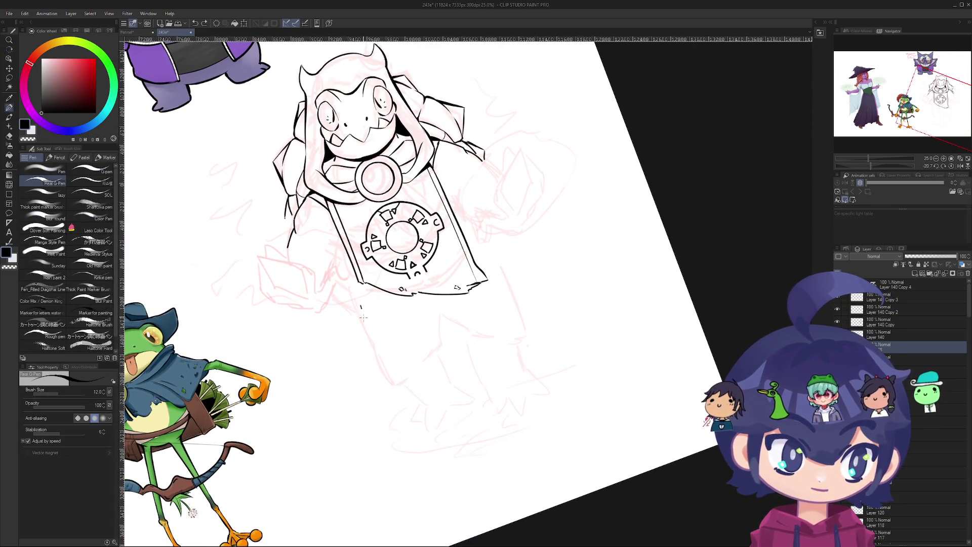
{"action": "left_click_drag", "start_coordinate": [361, 306], "coordinate": [370, 350]}
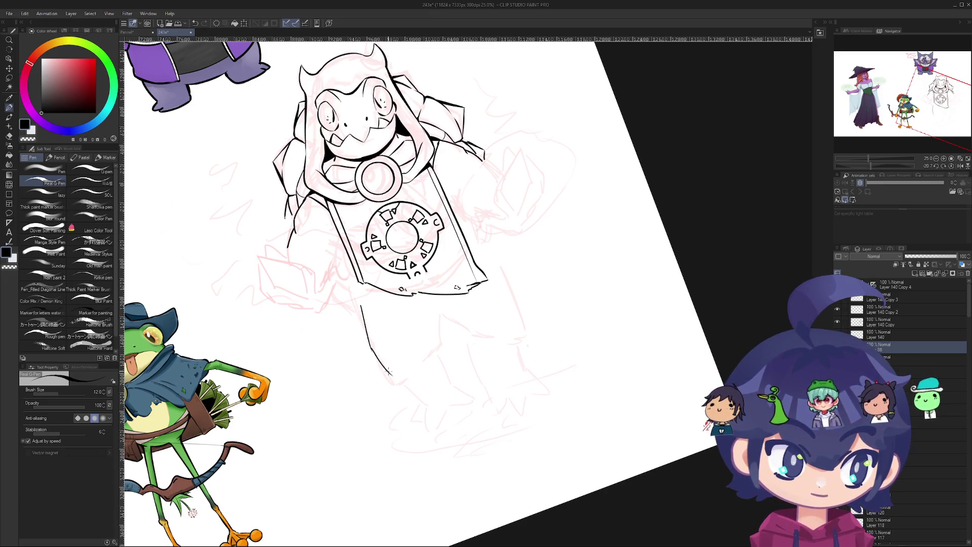
{"action": "key", "text": "ctrl+z"}
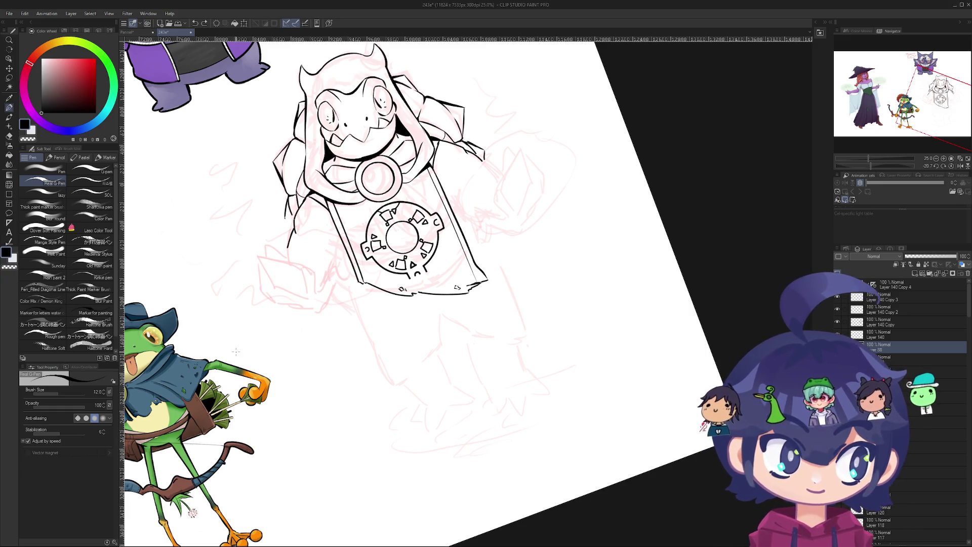
{"action": "scroll", "coordinate": [405, 427], "scroll_direction": "down", "scroll_amount": 2}
{"action": "left_click_drag", "start_coordinate": [405, 427], "coordinate": [432, 480]}
{"action": "scroll", "coordinate": [401, 273], "scroll_direction": "up", "scroll_amount": 3}
{"action": "scroll", "coordinate": [402, 273], "scroll_direction": "up", "scroll_amount": 3}
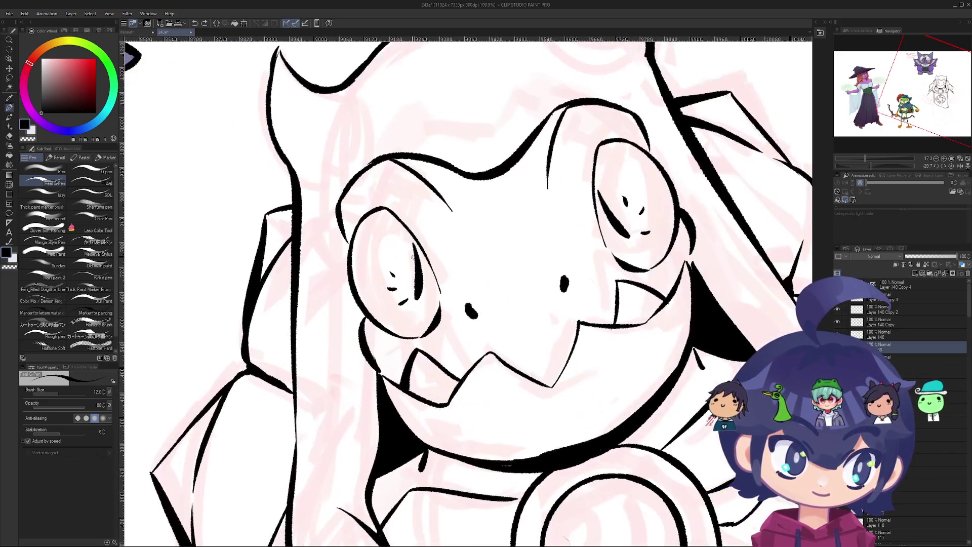
{"action": "scroll", "coordinate": [559, 249], "scroll_direction": "up", "scroll_amount": 2}
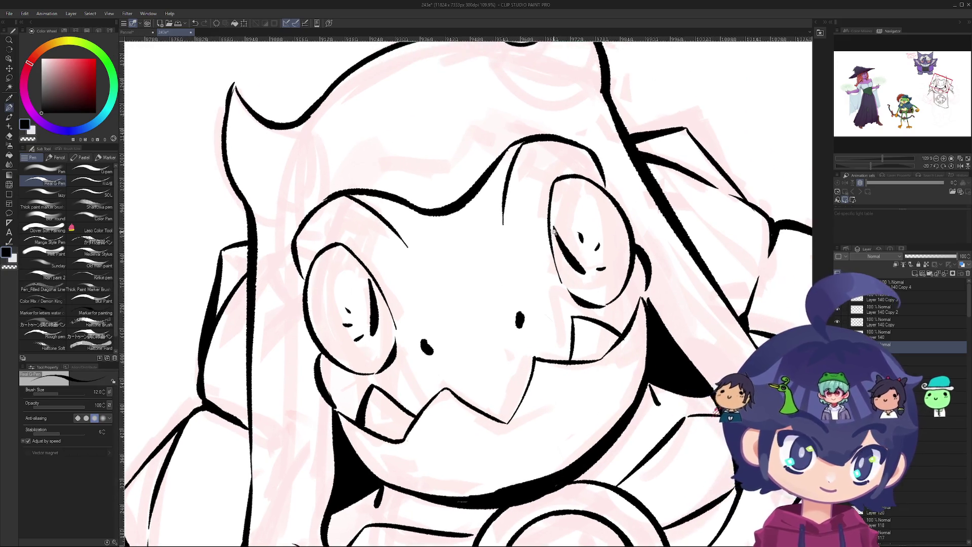
{"action": "scroll", "coordinate": [554, 224], "scroll_direction": "down", "scroll_amount": 2}
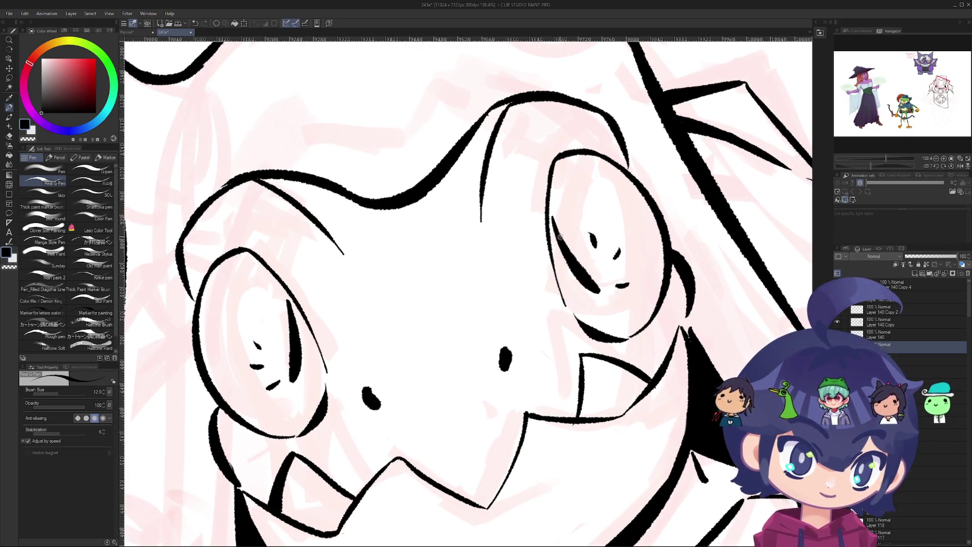
{"action": "scroll", "coordinate": [538, 277], "scroll_direction": "down", "scroll_amount": 4}
{"action": "key", "text": "r"}
{"action": "mouse_move", "coordinate": [538, 277]}
{"action": "left_mouse_down"}
{"action": "mouse_move", "coordinate": [537, 262]}
{"action": "mouse_move", "coordinate": [480, 211]}
{"action": "mouse_move", "coordinate": [419, 231]}
{"action": "left_mouse_up"}
{"action": "key", "text": "ctrl+@"}
{"action": "scroll", "coordinate": [506, 253], "scroll_direction": "up", "scroll_amount": 3}
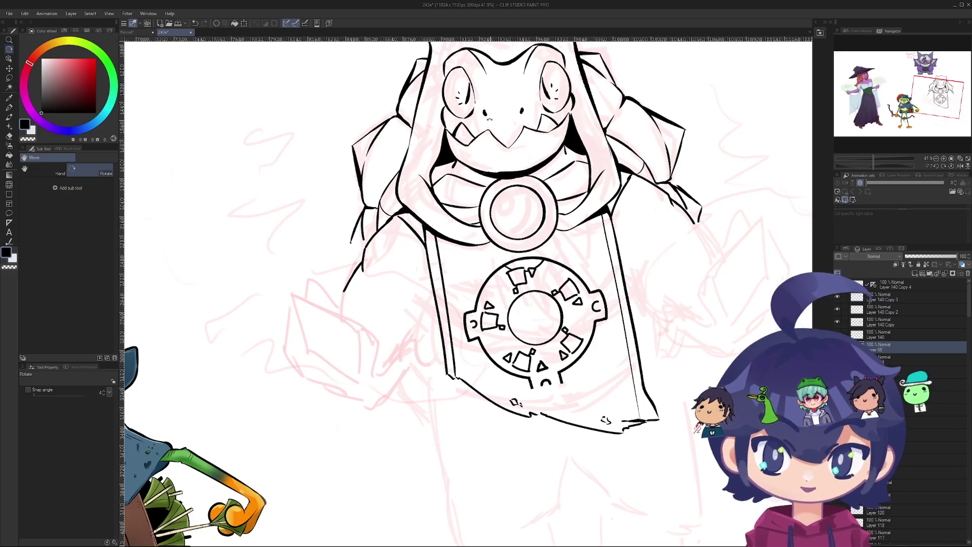
{"action": "key", "text": "p"}
{"action": "scroll", "coordinate": [510, 205], "scroll_direction": "up", "scroll_amount": 1}
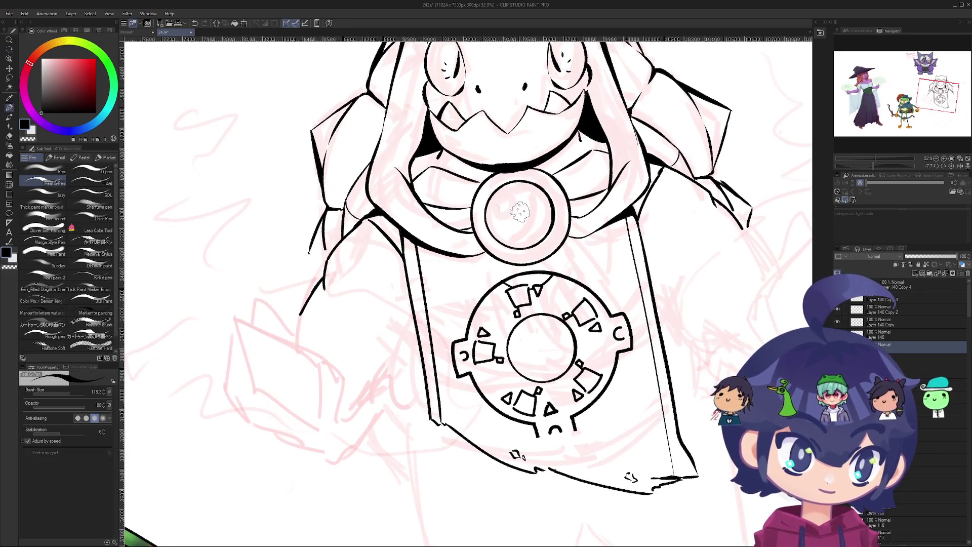
{"action": "mouse_move", "coordinate": [511, 205]}
{"action": "left_mouse_down"}
{"action": "mouse_move", "coordinate": [517, 217]}
{"action": "mouse_move", "coordinate": [532, 213]}
{"action": "mouse_move", "coordinate": [510, 209]}
{"action": "left_mouse_up"}
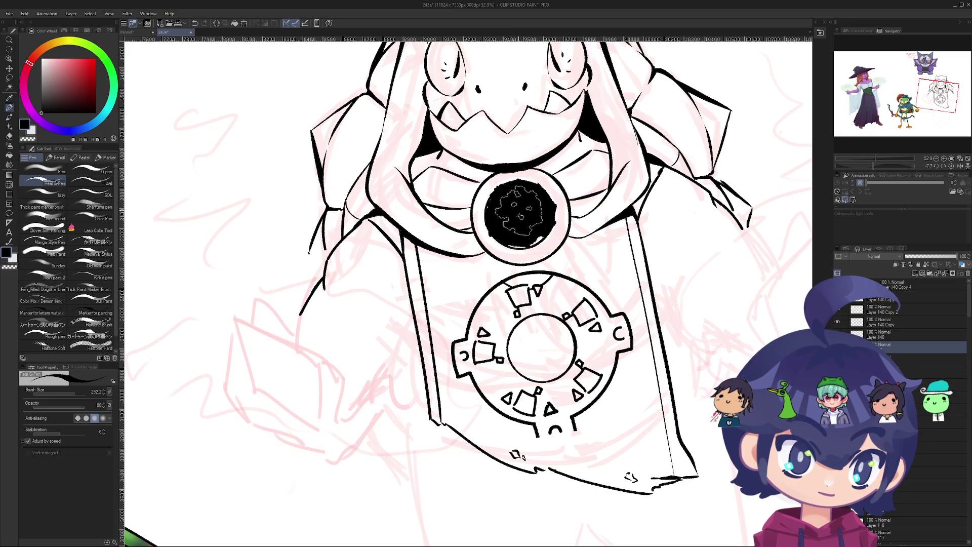
{"action": "key", "text": "e"}
{"action": "scroll", "coordinate": [508, 206], "scroll_direction": "down", "scroll_amount": 2}
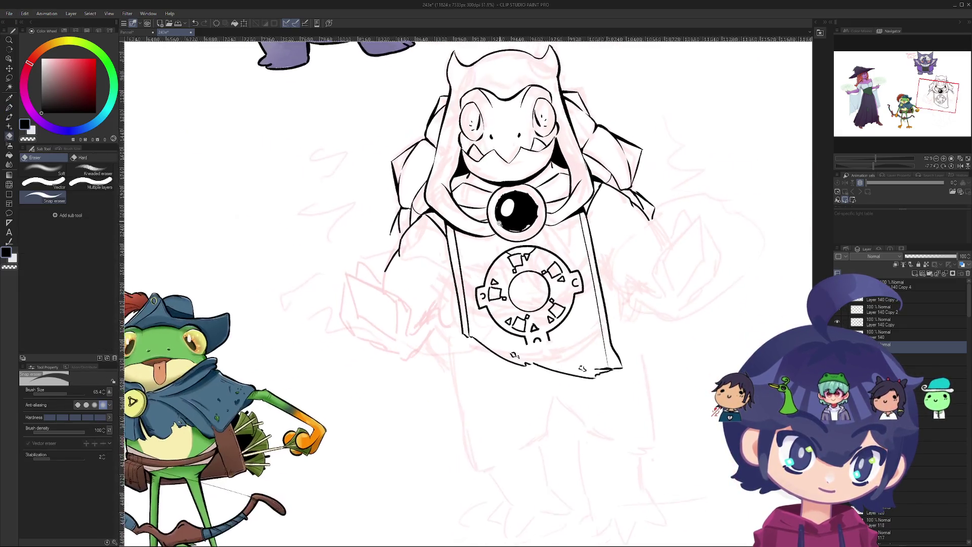
{"action": "left_click", "coordinate": [509, 207]}
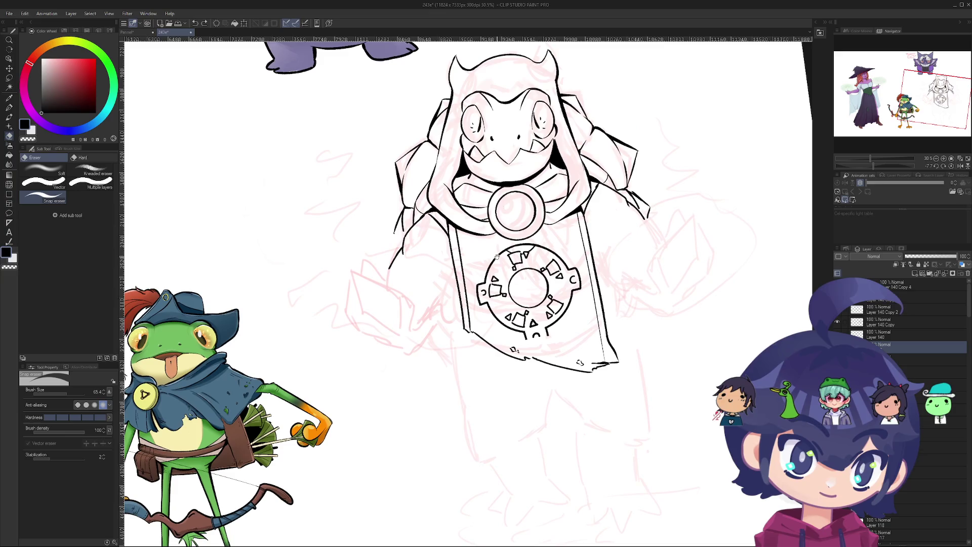
{"action": "scroll", "coordinate": [497, 256], "scroll_direction": "up", "scroll_amount": 5}
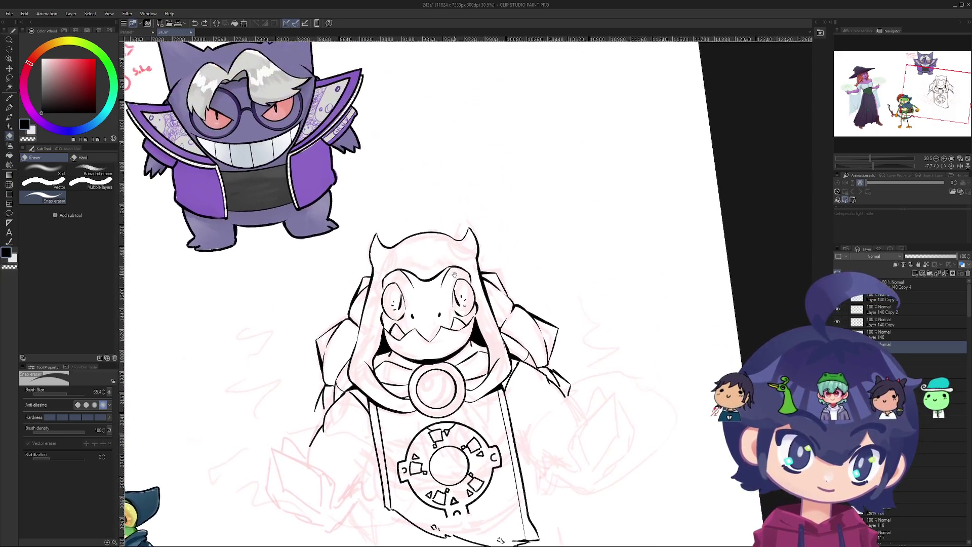
{"action": "scroll", "coordinate": [450, 208], "scroll_direction": "down", "scroll_amount": 1}
{"action": "key", "text": "p"}
{"action": "left_click_drag", "start_coordinate": [155, 294], "coordinate": [314, 205]}
{"action": "key", "text": "ctrl+z"}
{"action": "mouse_move", "coordinate": [246, 245]}
{"action": "left_mouse_down"}
{"action": "mouse_move", "coordinate": [243, 283]}
{"action": "mouse_move", "coordinate": [278, 249]}
{"action": "left_mouse_up"}
{"action": "key", "text": "ctrl+z"}
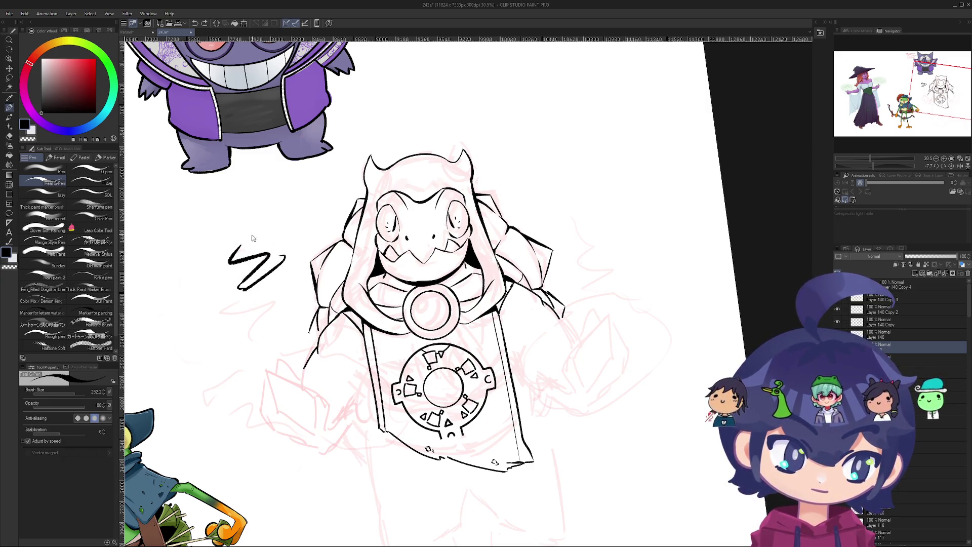
{"action": "left_click_drag", "start_coordinate": [229, 263], "coordinate": [284, 236]}
{"action": "mouse_move", "coordinate": [242, 271]}
{"action": "left_mouse_down"}
{"action": "mouse_move", "coordinate": [238, 255]}
{"action": "mouse_move", "coordinate": [267, 265]}
{"action": "left_mouse_up"}
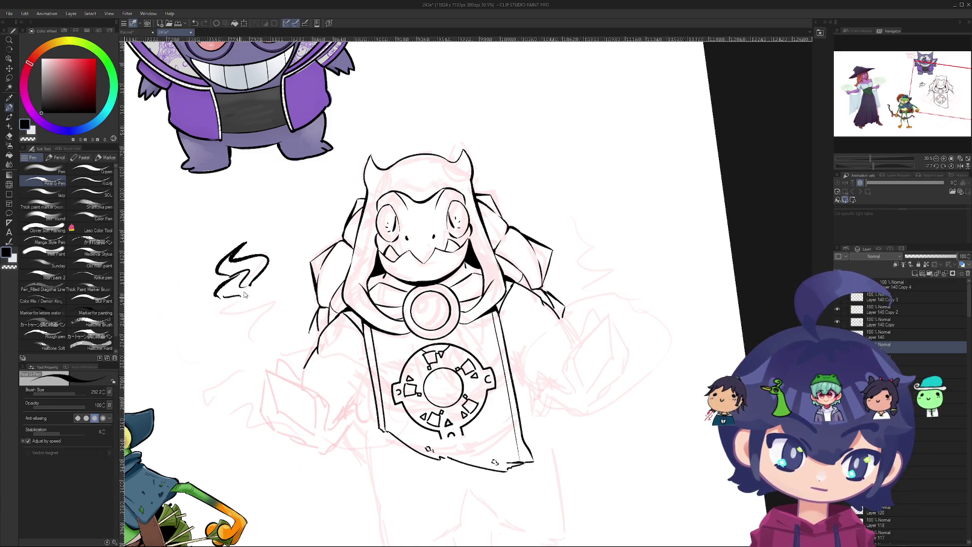
{"action": "left_click_drag", "start_coordinate": [263, 279], "coordinate": [239, 324]}
{"action": "left_click_drag", "start_coordinate": [261, 277], "coordinate": [243, 324]}
{"action": "key", "text": "ctrl+z"}
{"action": "left_click_drag", "start_coordinate": [264, 278], "coordinate": [251, 348]}
{"action": "key", "text": "ctrl+z"}
{"action": "mouse_move", "coordinate": [260, 278]}
{"action": "left_mouse_down"}
{"action": "mouse_move", "coordinate": [205, 352]}
{"action": "mouse_move", "coordinate": [262, 350]}
{"action": "left_mouse_up"}
{"action": "left_click_drag", "start_coordinate": [303, 327], "coordinate": [276, 276]}
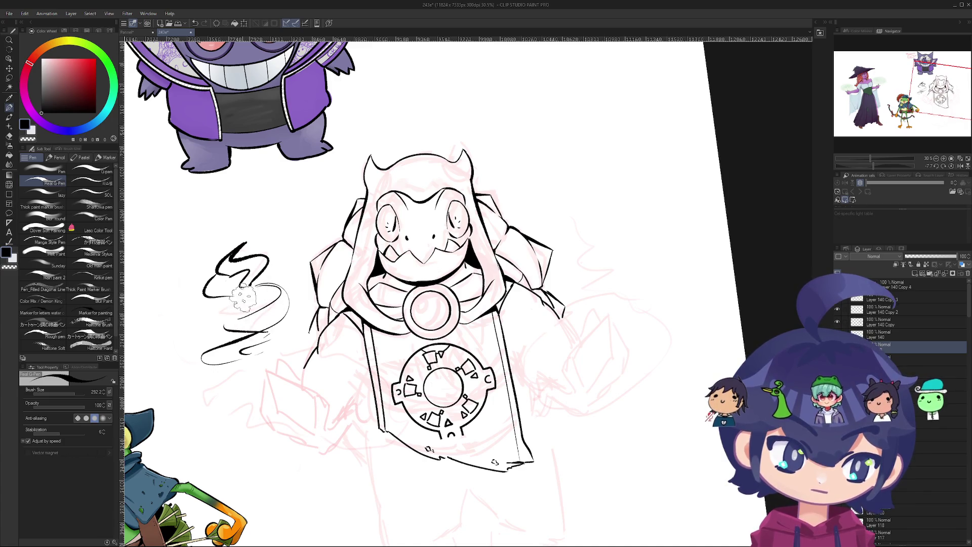
{"action": "left_click_drag", "start_coordinate": [190, 343], "coordinate": [198, 306]}
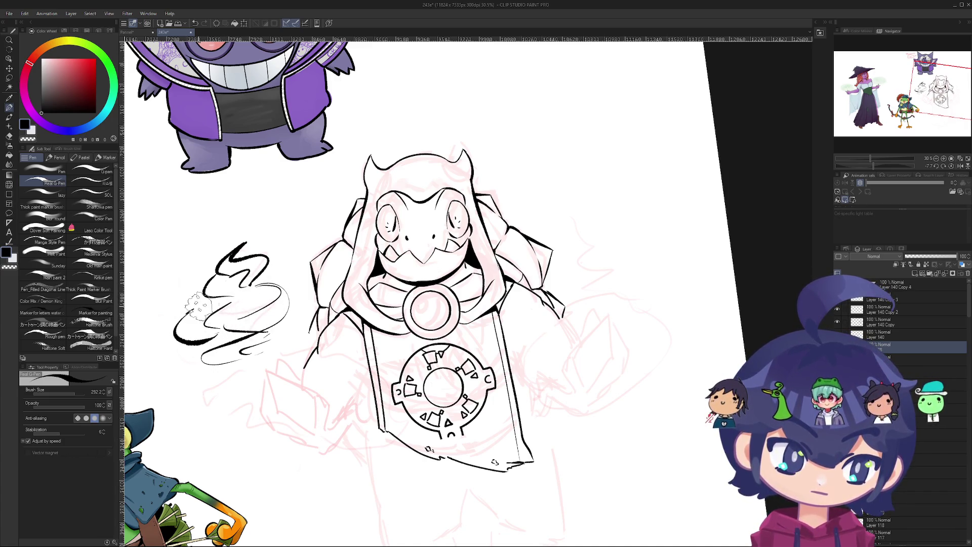
{"action": "left_click_drag", "start_coordinate": [298, 287], "coordinate": [282, 342]}
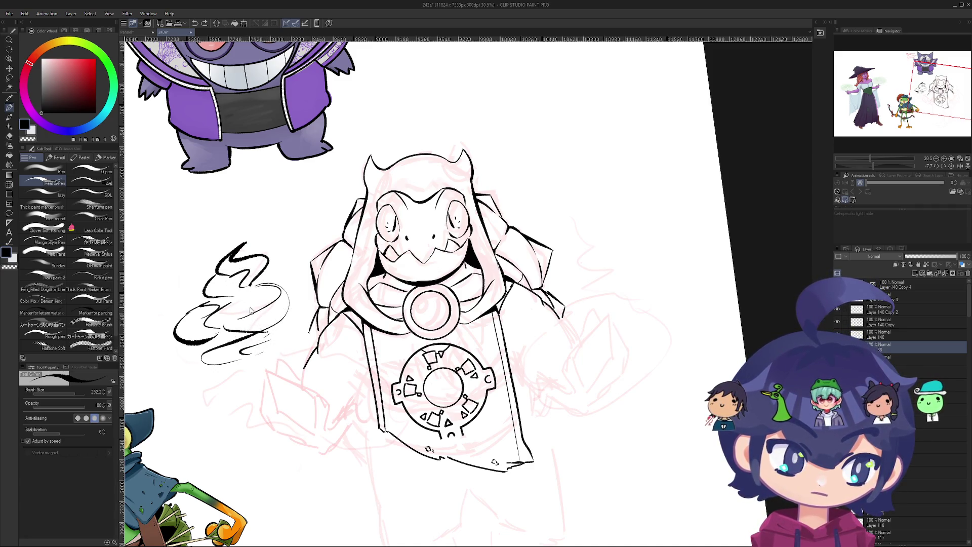
{"action": "key", "text": "ctrl+z"}
{"action": "key", "text": "ctrl+z"}
{"action": "key", "text": "ctrl+z"}
{"action": "key", "text": "ctrl+z"}
{"action": "left_click_drag", "start_coordinate": [198, 314], "coordinate": [250, 282]}
{"action": "key", "text": "ctrl+z"}
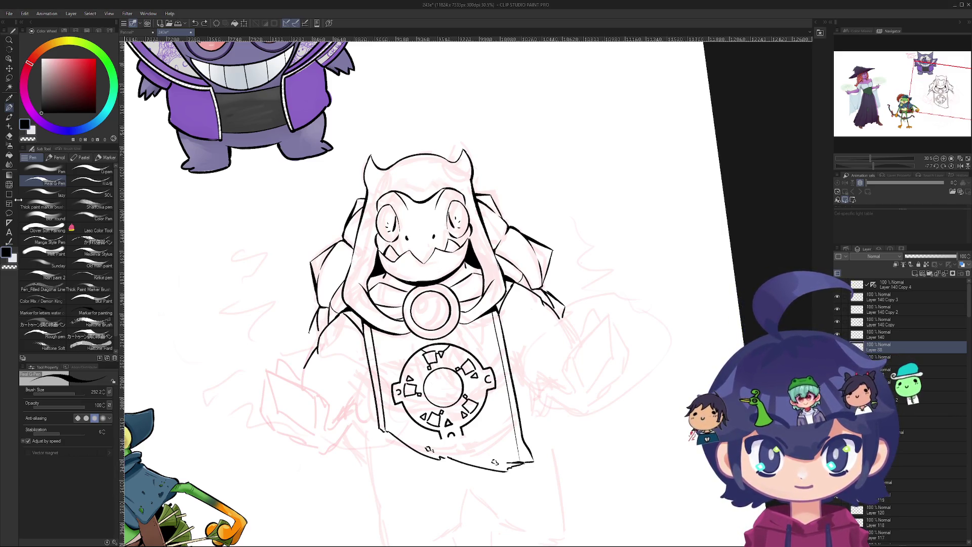
{"action": "scroll", "coordinate": [247, 220], "scroll_direction": "down", "scroll_amount": 4}
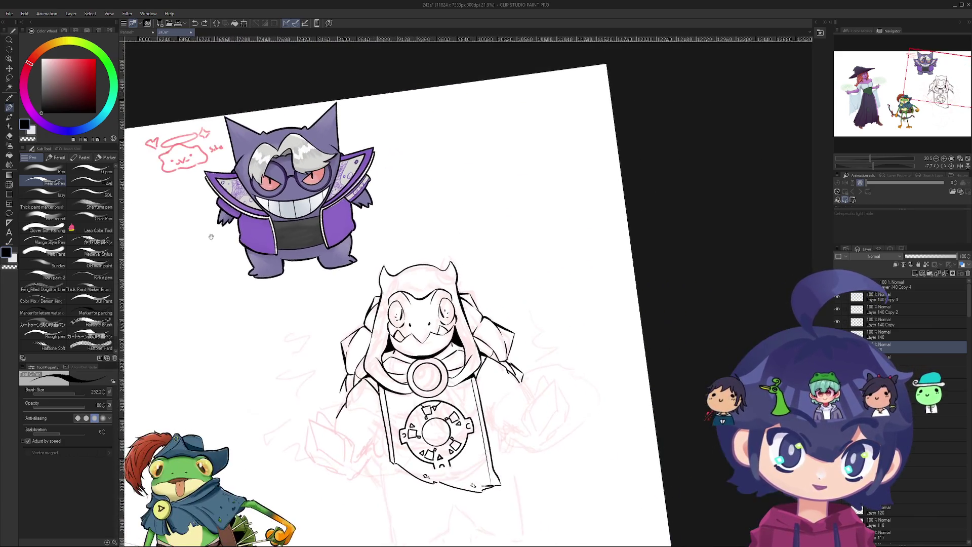
- Tilt and zoom the canvas onto the hooded figure with the pen selected
{"action": "scroll", "coordinate": [250, 147], "scroll_direction": "down", "scroll_amount": 5}
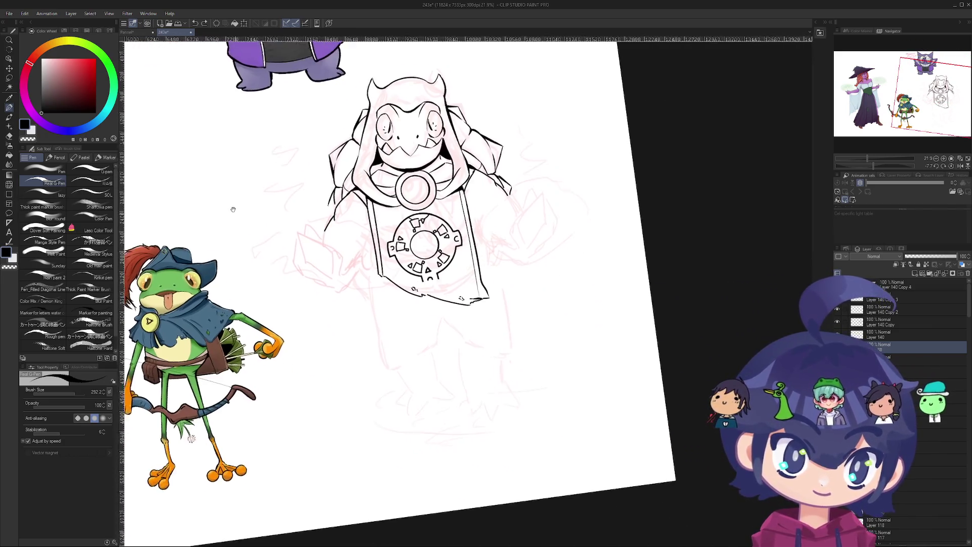
{"action": "mouse_move", "coordinate": [259, 219]}
{"action": "left_mouse_down"}
{"action": "mouse_move", "coordinate": [330, 196]}
{"action": "mouse_move", "coordinate": [316, 132]}
{"action": "mouse_move", "coordinate": [327, 318]}
{"action": "mouse_move", "coordinate": [469, 175]}
{"action": "mouse_move", "coordinate": [486, 172]}
{"action": "left_mouse_up"}
{"action": "scroll", "coordinate": [317, 132], "scroll_direction": "down", "scroll_amount": 2}
{"action": "scroll", "coordinate": [469, 174], "scroll_direction": "up", "scroll_amount": 3}
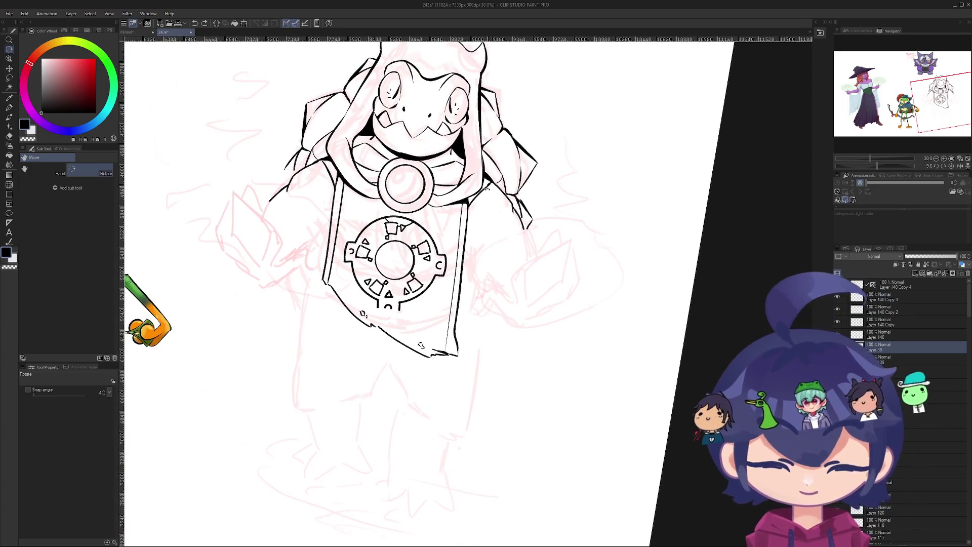
{"action": "key", "text": "p"}
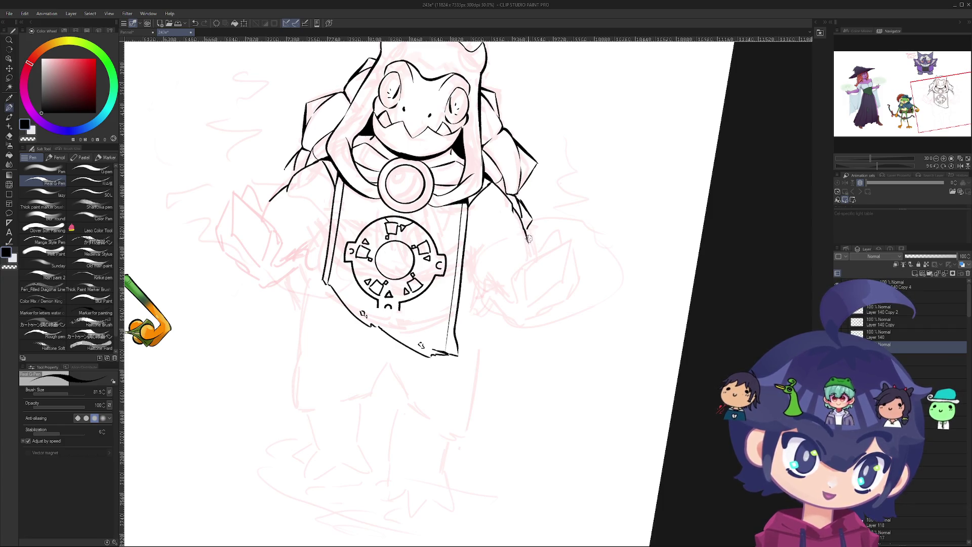
{"action": "scroll", "coordinate": [457, 116], "scroll_direction": "down", "scroll_amount": 2}
{"action": "key", "text": "r"}
{"action": "left_click_drag", "start_coordinate": [457, 116], "coordinate": [379, 231]}
{"action": "scroll", "coordinate": [379, 231], "scroll_direction": "up", "scroll_amount": 4}
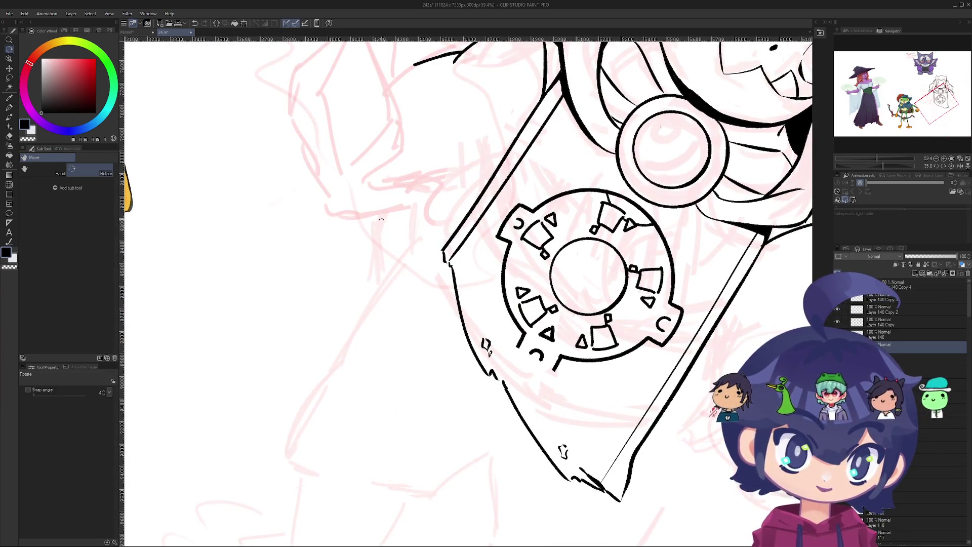
{"action": "key", "text": "p"}
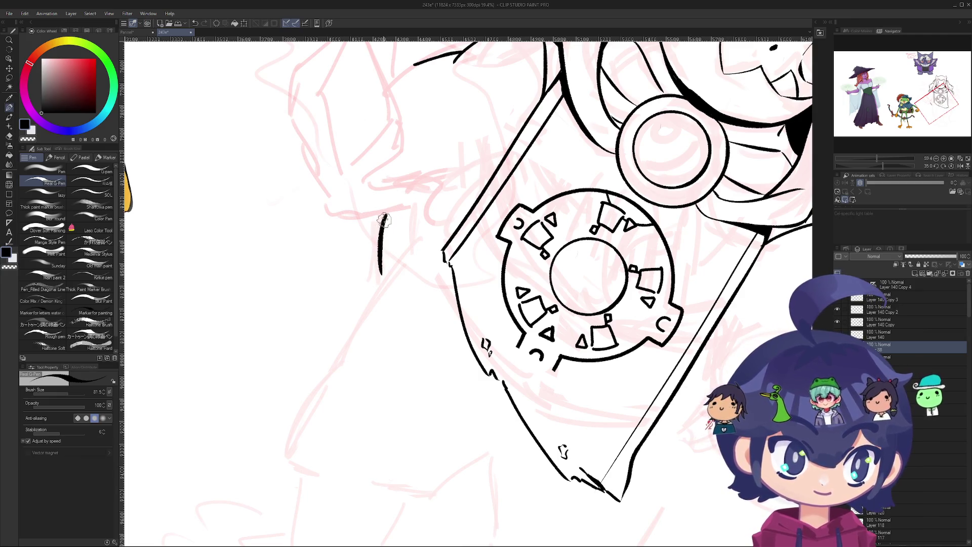
- Discard the thick trial strokes beside the left arm and along the tunic's left edge
{"action": "left_click_drag", "start_coordinate": [411, 183], "coordinate": [363, 242]}
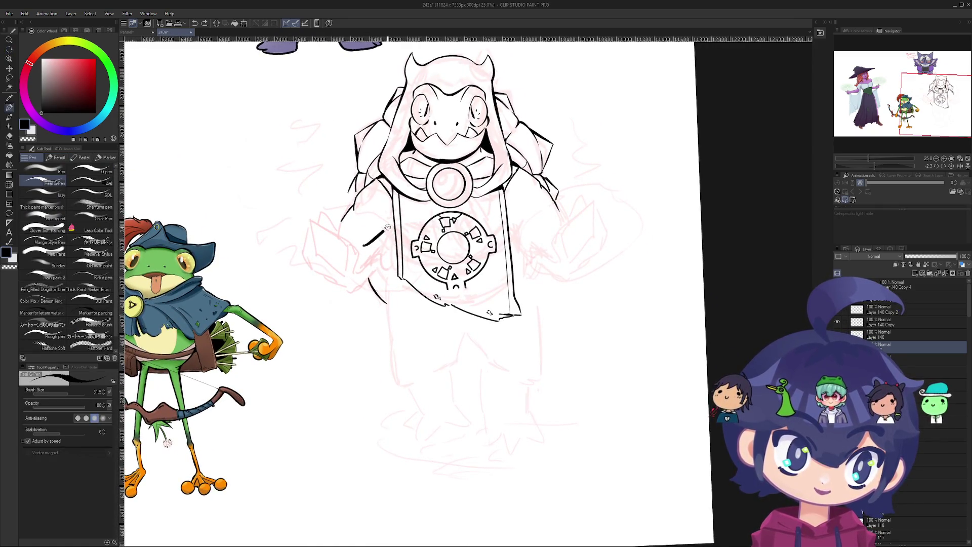
{"action": "mouse_move", "coordinate": [398, 209]}
{"action": "left_mouse_down"}
{"action": "mouse_move", "coordinate": [379, 270]}
{"action": "mouse_move", "coordinate": [398, 232]}
{"action": "mouse_move", "coordinate": [359, 277]}
{"action": "left_mouse_up"}
{"action": "key", "text": "ctrl+z"}
{"action": "scroll", "coordinate": [399, 242], "scroll_direction": "down", "scroll_amount": 3}
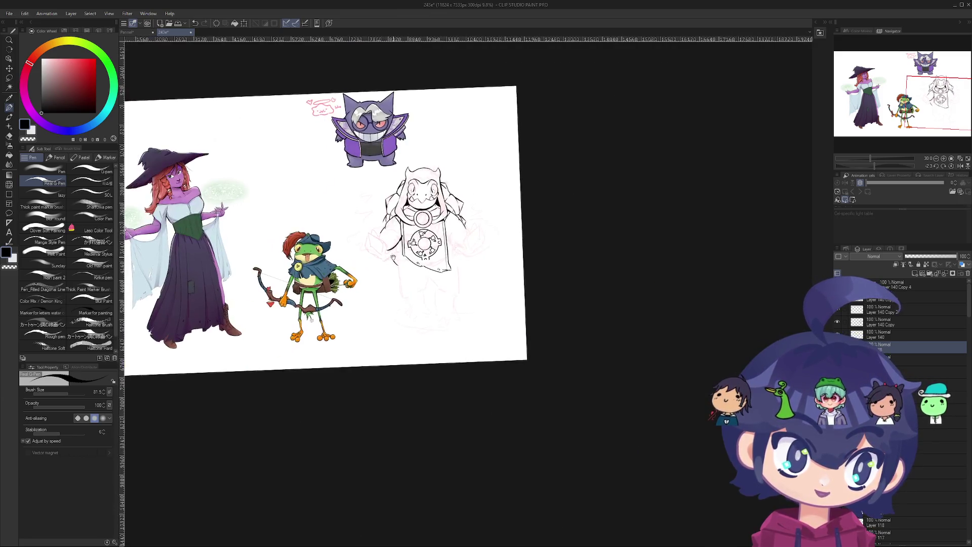
{"action": "scroll", "coordinate": [188, 423], "scroll_direction": "up", "scroll_amount": 2}
{"action": "left_click_drag", "start_coordinate": [400, 241], "coordinate": [403, 239]}
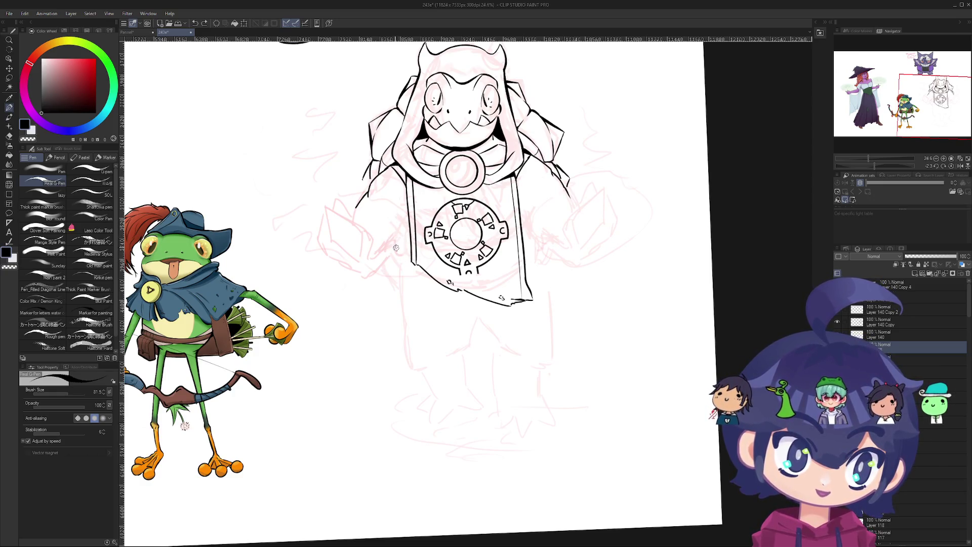
{"action": "mouse_move", "coordinate": [402, 265]}
{"action": "left_mouse_down"}
{"action": "mouse_move", "coordinate": [401, 197]}
{"action": "mouse_move", "coordinate": [408, 272]}
{"action": "left_mouse_up"}
{"action": "key", "text": "ctrl+z"}
{"action": "key", "text": "ctrl+z"}
{"action": "key", "text": "ctrl+z"}
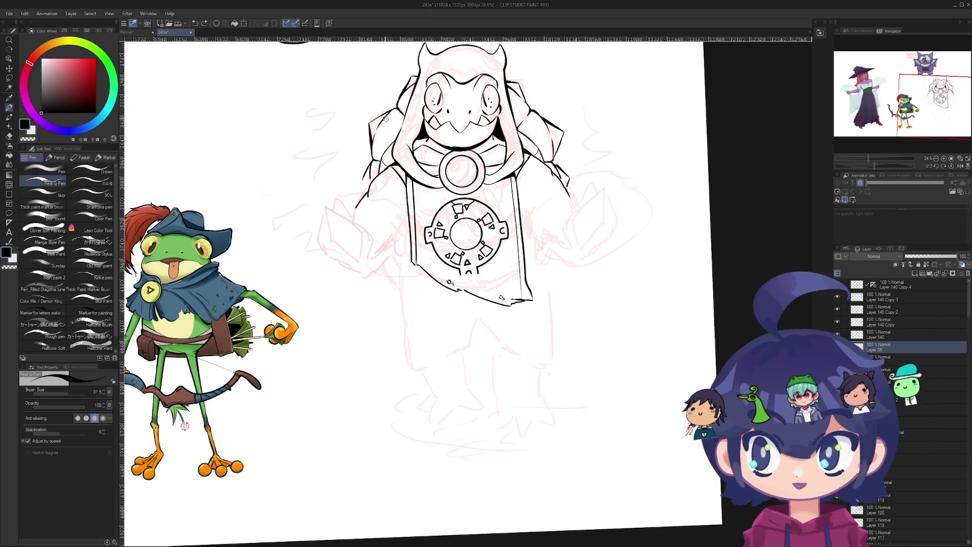
- Retry heavier lines down the tunic's left edge, undoing them to keep the thin line
{"action": "left_click_drag", "start_coordinate": [393, 246], "coordinate": [403, 243]}
{"action": "mouse_move", "coordinate": [409, 185]}
{"action": "left_mouse_down"}
{"action": "mouse_move", "coordinate": [418, 271]}
{"action": "mouse_move", "coordinate": [415, 256]}
{"action": "left_mouse_up"}
{"action": "mouse_move", "coordinate": [410, 213]}
{"action": "left_mouse_down"}
{"action": "mouse_move", "coordinate": [400, 276]}
{"action": "mouse_move", "coordinate": [380, 202]}
{"action": "mouse_move", "coordinate": [304, 152]}
{"action": "left_mouse_up"}
{"action": "key", "text": "ctrl+z"}
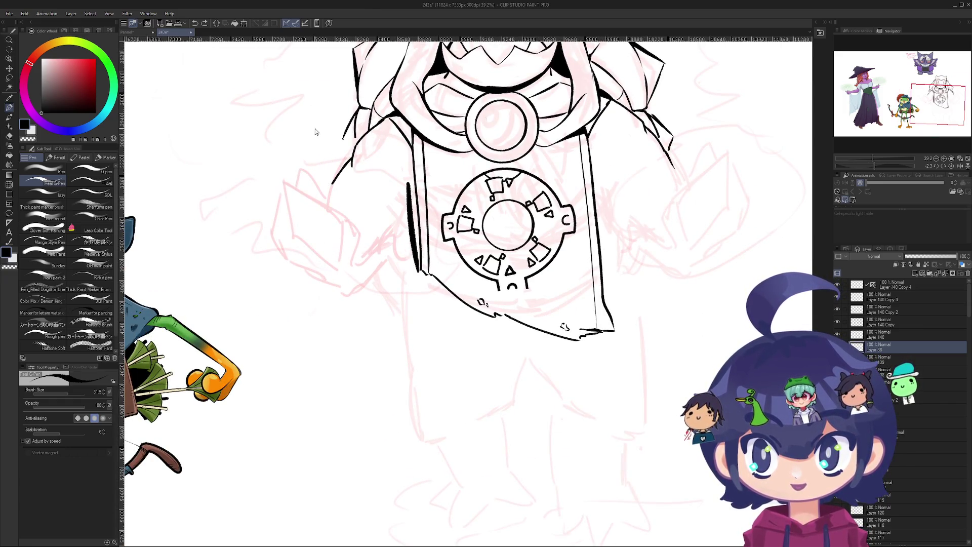
{"action": "key", "text": "ctrl+z"}
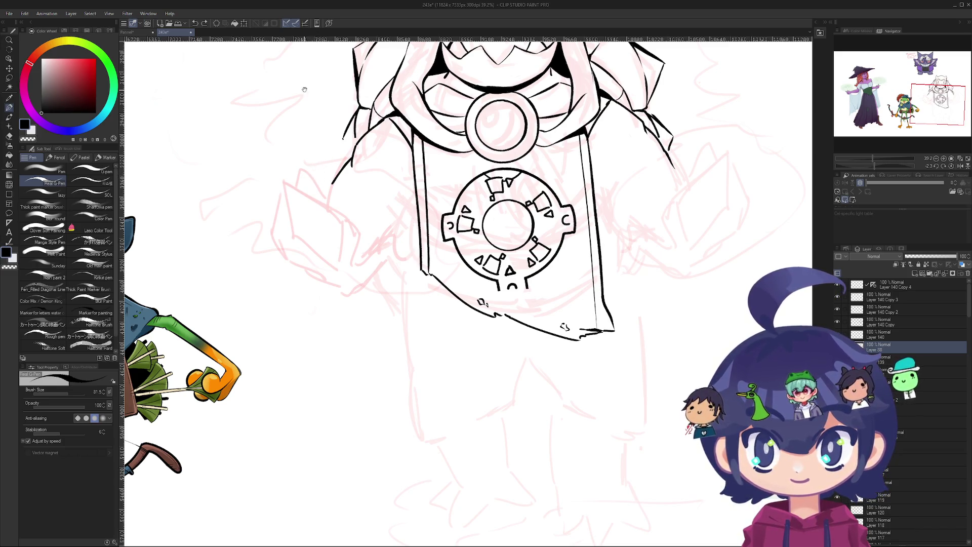
{"action": "scroll", "coordinate": [305, 96], "scroll_direction": "down", "scroll_amount": 3}
{"action": "mouse_move", "coordinate": [324, 268]}
{"action": "left_mouse_down"}
{"action": "mouse_move", "coordinate": [304, 218]}
{"action": "mouse_move", "coordinate": [322, 270]}
{"action": "mouse_move", "coordinate": [384, 141]}
{"action": "left_mouse_up"}
{"action": "scroll", "coordinate": [322, 269], "scroll_direction": "down", "scroll_amount": 2}
{"action": "scroll", "coordinate": [342, 235], "scroll_direction": "down", "scroll_amount": 2}
{"action": "scroll", "coordinate": [383, 140], "scroll_direction": "up", "scroll_amount": 3}
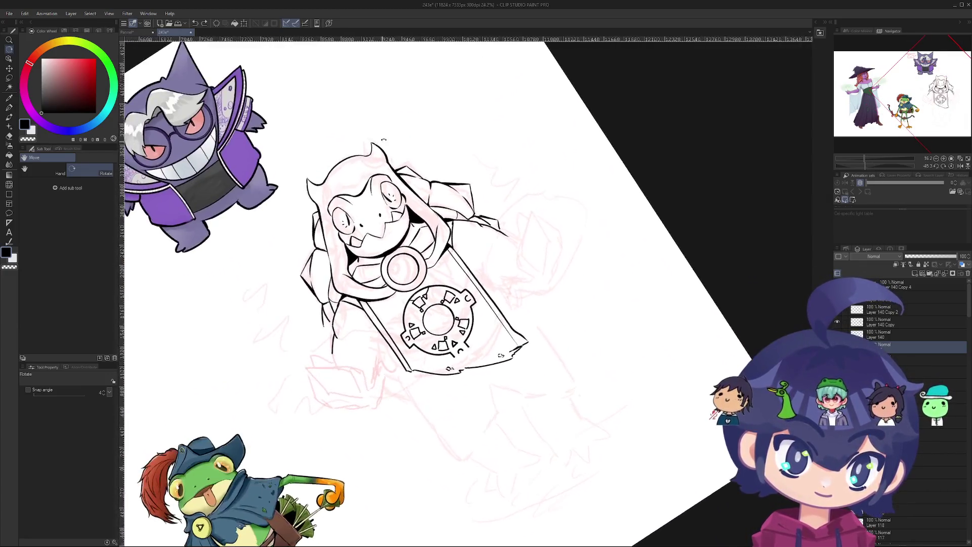
- Return to the pen and frame the frog figure's lower sketch lines for inking
{"action": "scroll", "coordinate": [384, 140], "scroll_direction": "up", "scroll_amount": 10}
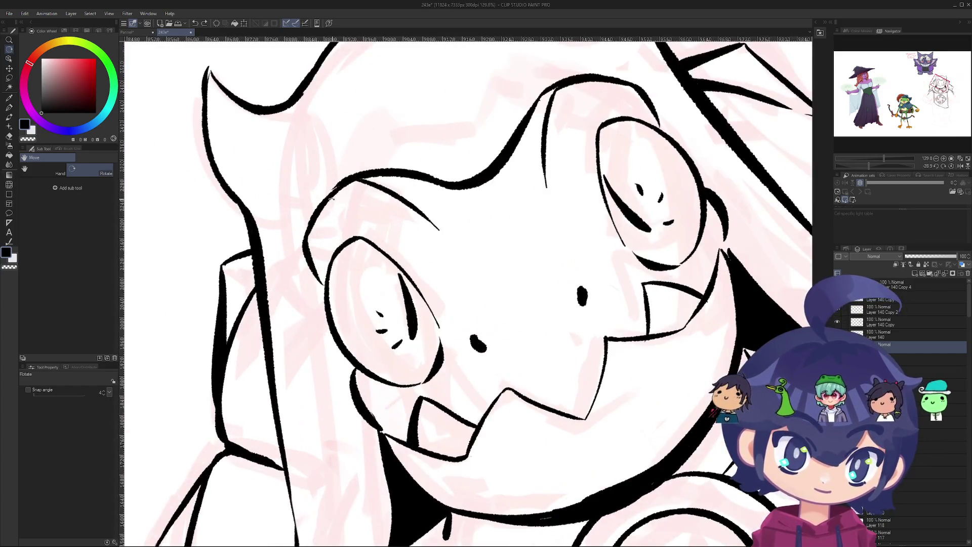
{"action": "key", "text": "p"}
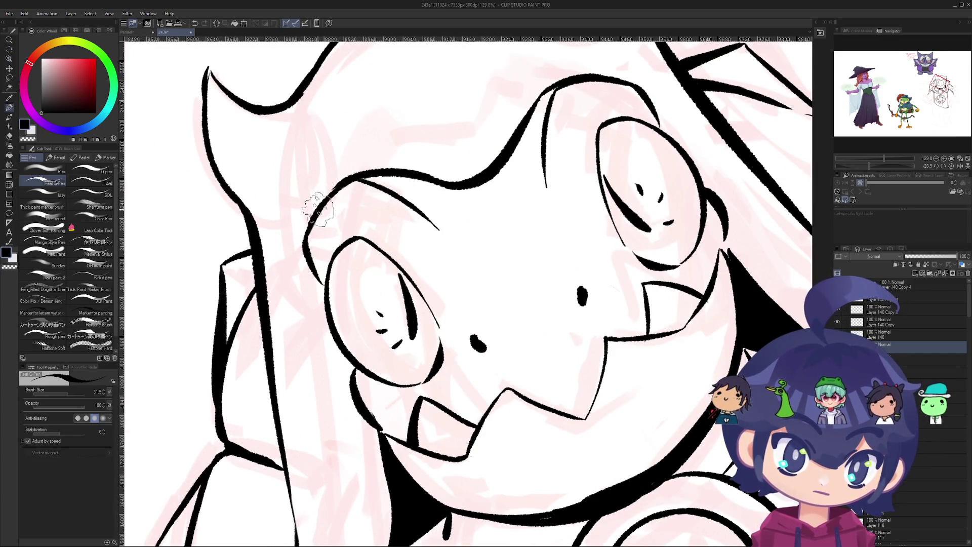
{"action": "scroll", "coordinate": [349, 187], "scroll_direction": "up", "scroll_amount": 4}
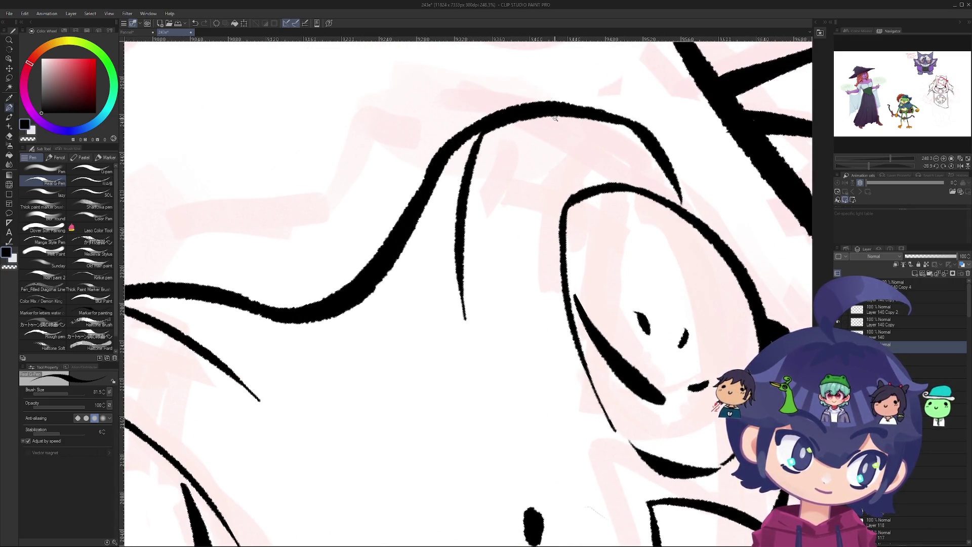
{"action": "scroll", "coordinate": [507, 193], "scroll_direction": "down", "scroll_amount": 10}
{"action": "mouse_move", "coordinate": [450, 302]}
{"action": "left_mouse_down"}
{"action": "mouse_move", "coordinate": [502, 243]}
{"action": "mouse_move", "coordinate": [658, 258]}
{"action": "mouse_move", "coordinate": [683, 221]}
{"action": "left_mouse_up"}
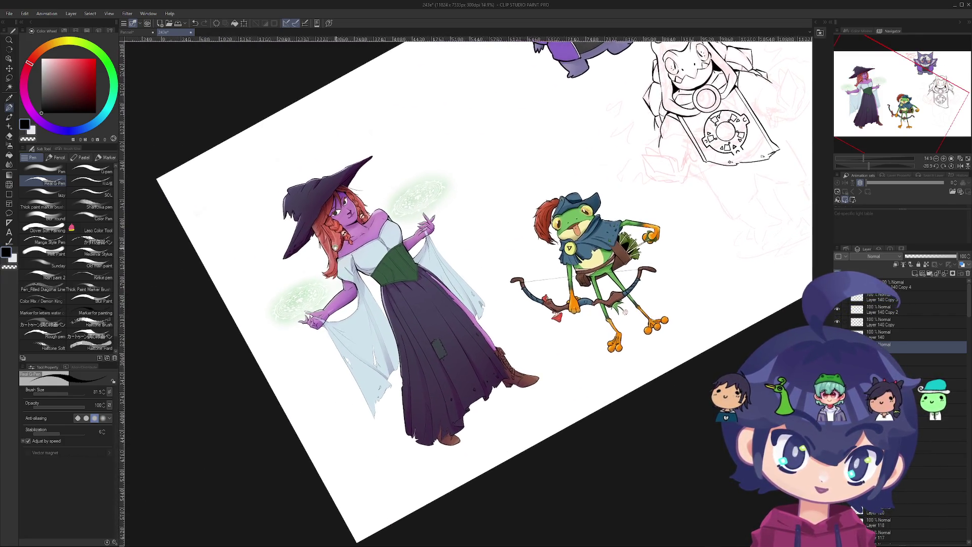
{"action": "scroll", "coordinate": [339, 250], "scroll_direction": "up", "scroll_amount": 10}
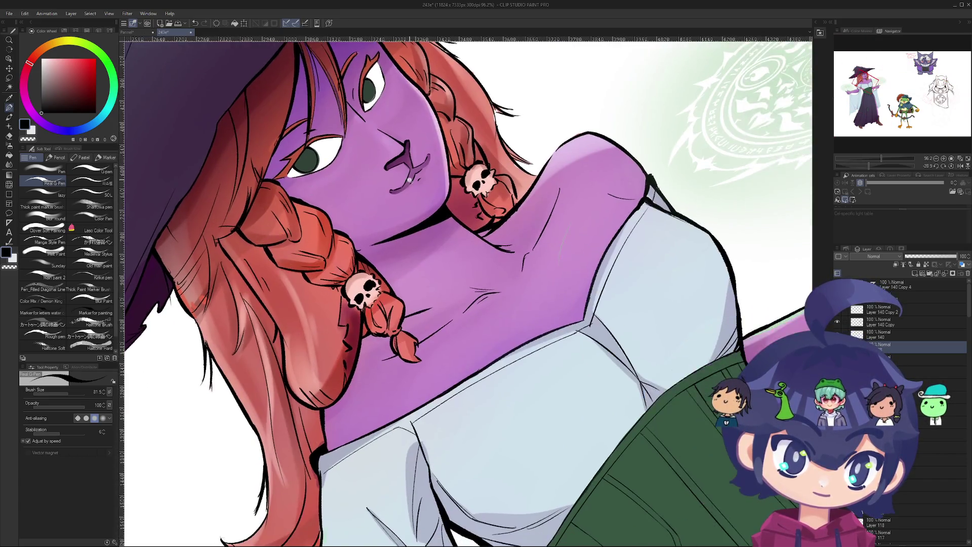
{"action": "scroll", "coordinate": [410, 179], "scroll_direction": "down", "scroll_amount": 10}
{"action": "scroll", "coordinate": [407, 221], "scroll_direction": "up", "scroll_amount": 4}
{"action": "mouse_move", "coordinate": [407, 222]}
{"action": "left_mouse_down"}
{"action": "mouse_move", "coordinate": [471, 63]}
{"action": "mouse_move", "coordinate": [362, 62]}
{"action": "left_mouse_up"}
{"action": "scroll", "coordinate": [348, 250], "scroll_direction": "up", "scroll_amount": 6}
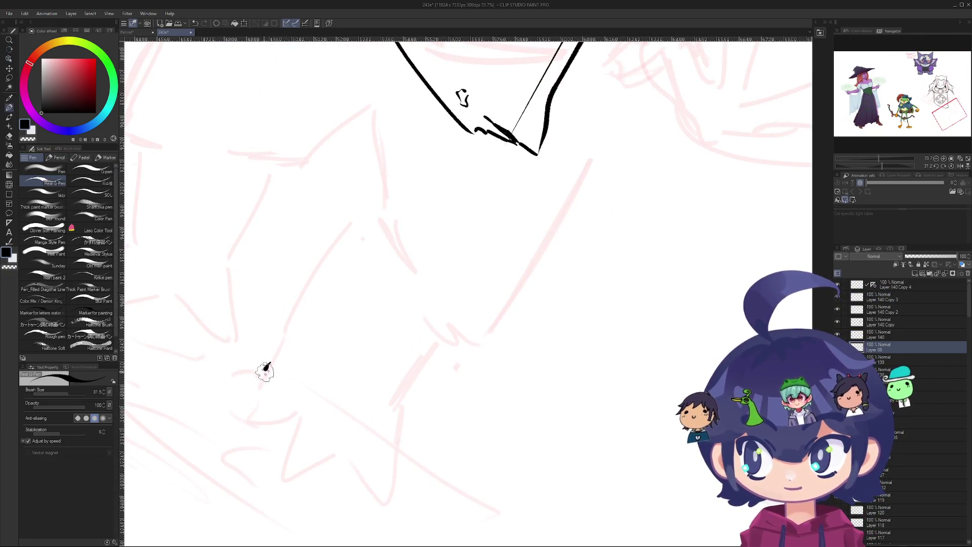
- Try an ink line over the lower sketch, undo it, and rotate the canvas back upright
{"action": "mouse_move", "coordinate": [279, 354]}
{"action": "left_mouse_down"}
{"action": "mouse_move", "coordinate": [253, 396]}
{"action": "mouse_move", "coordinate": [265, 400]}
{"action": "left_mouse_up"}
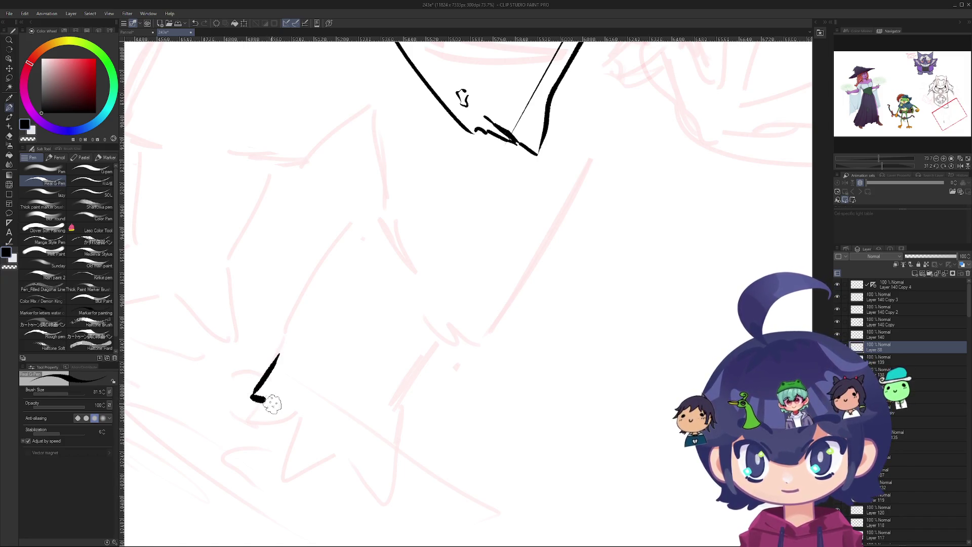
{"action": "key", "text": "ctrl+z"}
{"action": "scroll", "coordinate": [311, 301], "scroll_direction": "down", "scroll_amount": 5}
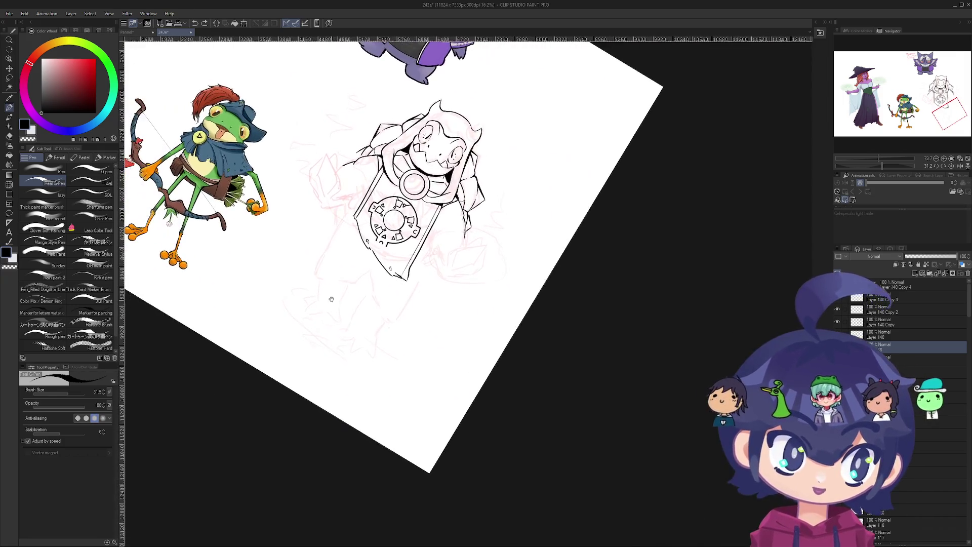
{"action": "left_click_drag", "start_coordinate": [332, 303], "coordinate": [292, 288]}
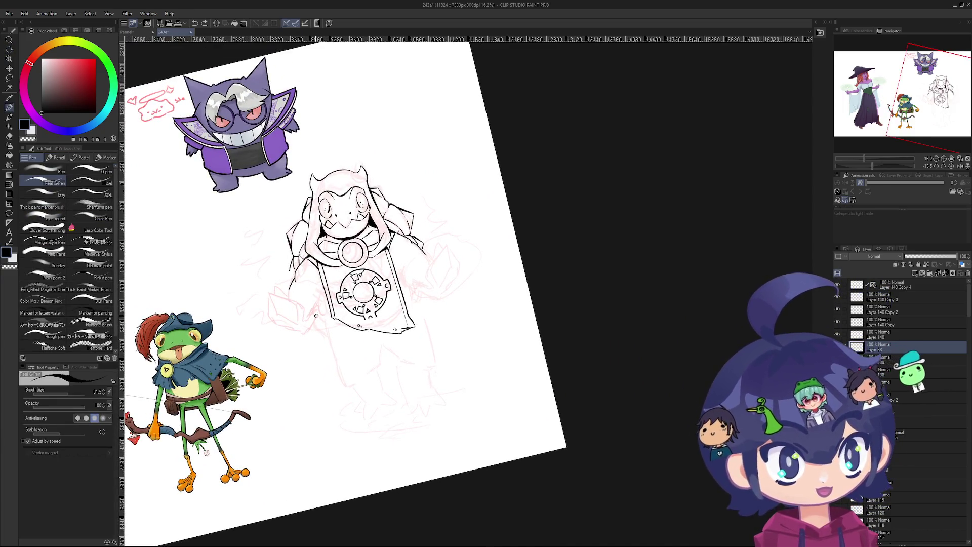
{"action": "scroll", "coordinate": [314, 312], "scroll_direction": "up", "scroll_amount": 3}
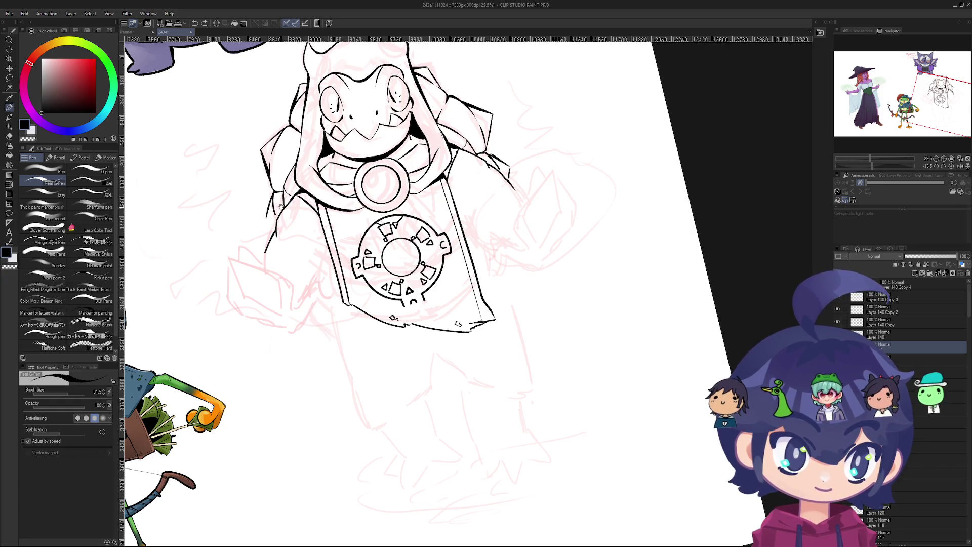
{"action": "scroll", "coordinate": [280, 210], "scroll_direction": "up", "scroll_amount": 3}
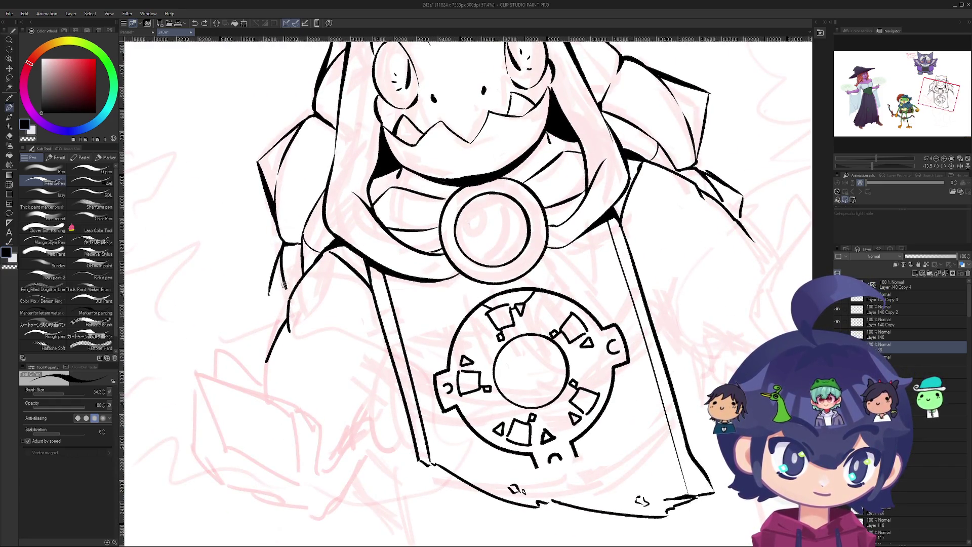
{"action": "scroll", "coordinate": [285, 285], "scroll_direction": "up", "scroll_amount": 2}
{"action": "left_click", "coordinate": [294, 292]}
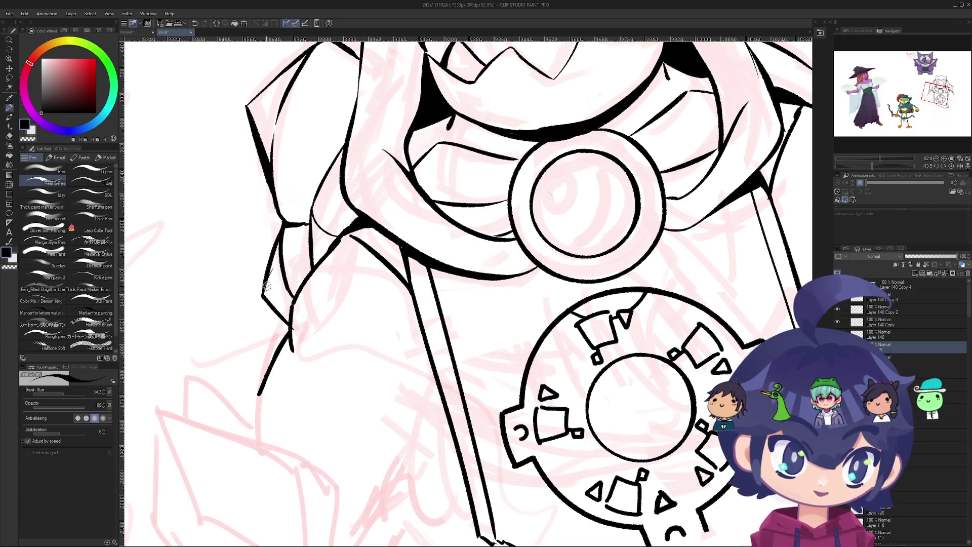
- Ink a thick stroke along the left contour and a short line at the shoulder tip
{"action": "left_click_drag", "start_coordinate": [278, 247], "coordinate": [263, 293]}
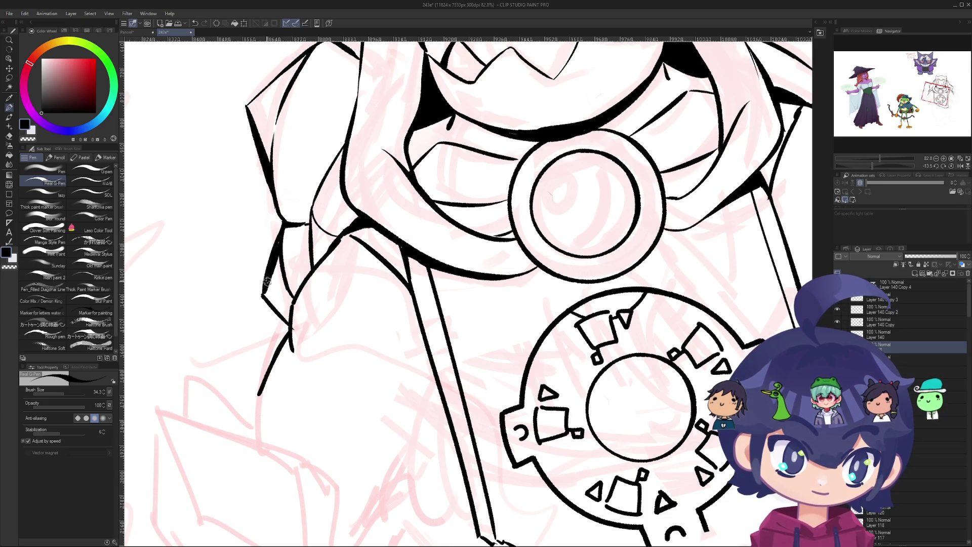
{"action": "scroll", "coordinate": [287, 232], "scroll_direction": "down", "scroll_amount": 4}
{"action": "scroll", "coordinate": [362, 238], "scroll_direction": "up", "scroll_amount": 2}
{"action": "scroll", "coordinate": [438, 287], "scroll_direction": "up", "scroll_amount": 5}
{"action": "left_click_drag", "start_coordinate": [369, 224], "coordinate": [418, 257]}
{"action": "key", "text": "ctrl+z"}
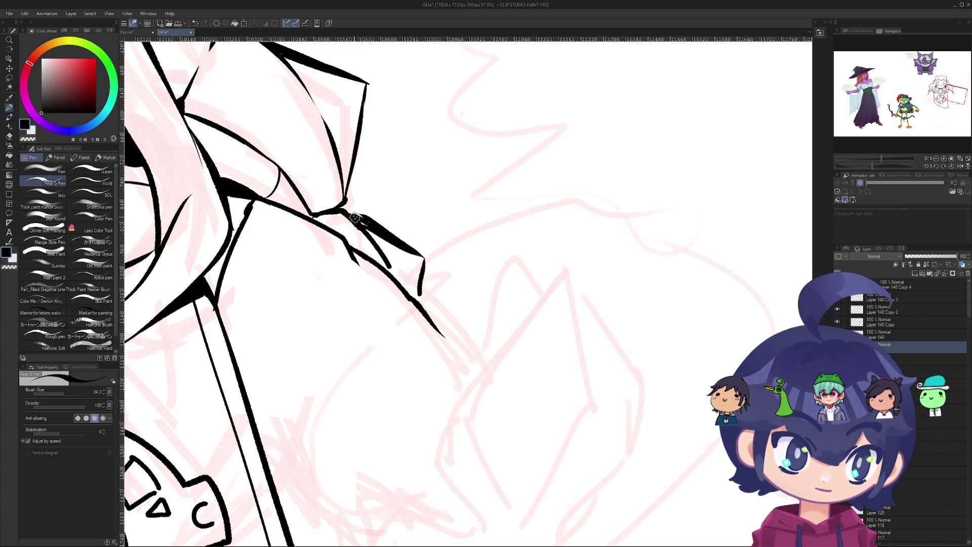
{"action": "mouse_move", "coordinate": [343, 210]}
{"action": "left_mouse_down"}
{"action": "mouse_move", "coordinate": [375, 223]}
{"action": "mouse_move", "coordinate": [280, 204]}
{"action": "left_mouse_up"}
{"action": "scroll", "coordinate": [364, 228], "scroll_direction": "down", "scroll_amount": 6}
- Rotate the canvas to line up the shoulder, then try and undo a shoulder line
{"action": "left_click_drag", "start_coordinate": [388, 399], "coordinate": [385, 354]}
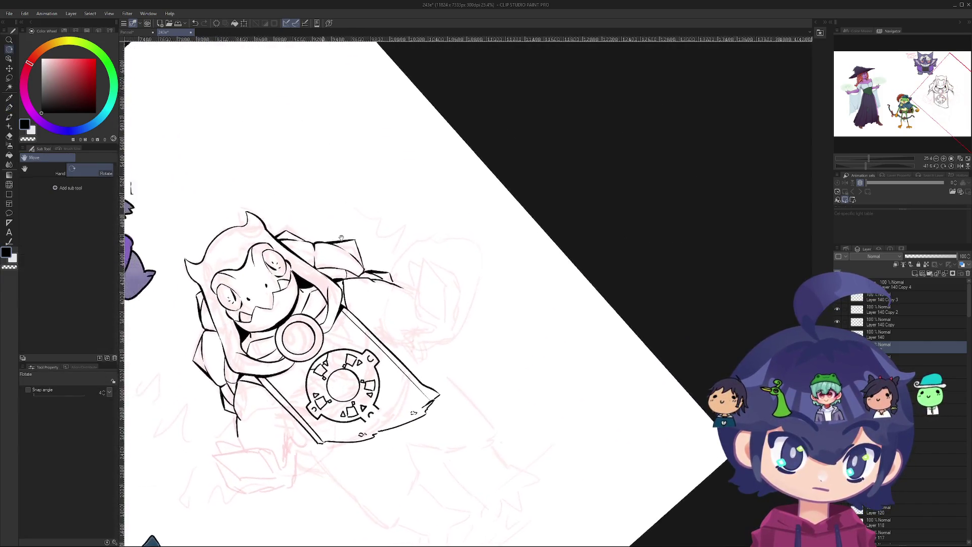
{"action": "scroll", "coordinate": [385, 355], "scroll_direction": "up", "scroll_amount": 6}
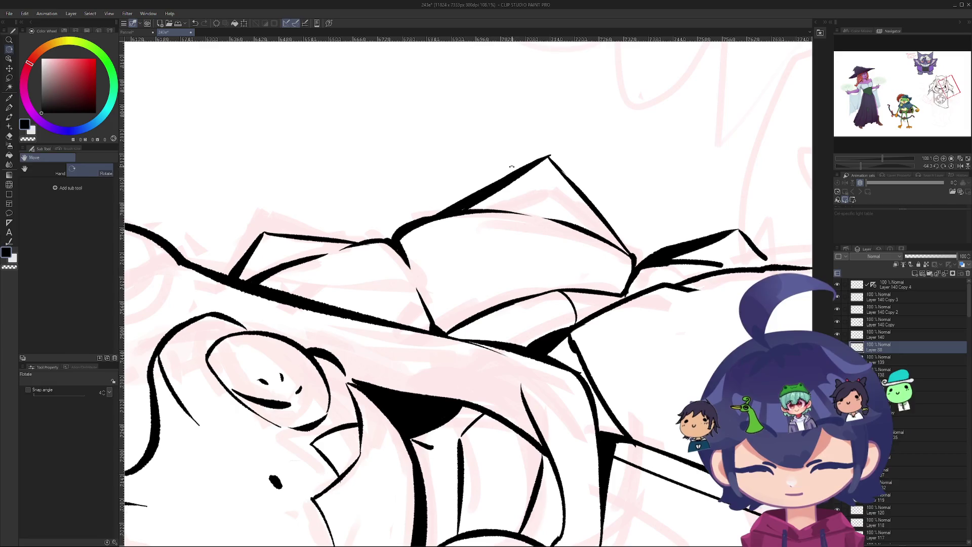
{"action": "key", "text": "p"}
{"action": "left_click_drag", "start_coordinate": [547, 158], "coordinate": [468, 212]}
{"action": "key", "text": "ctrl+z"}
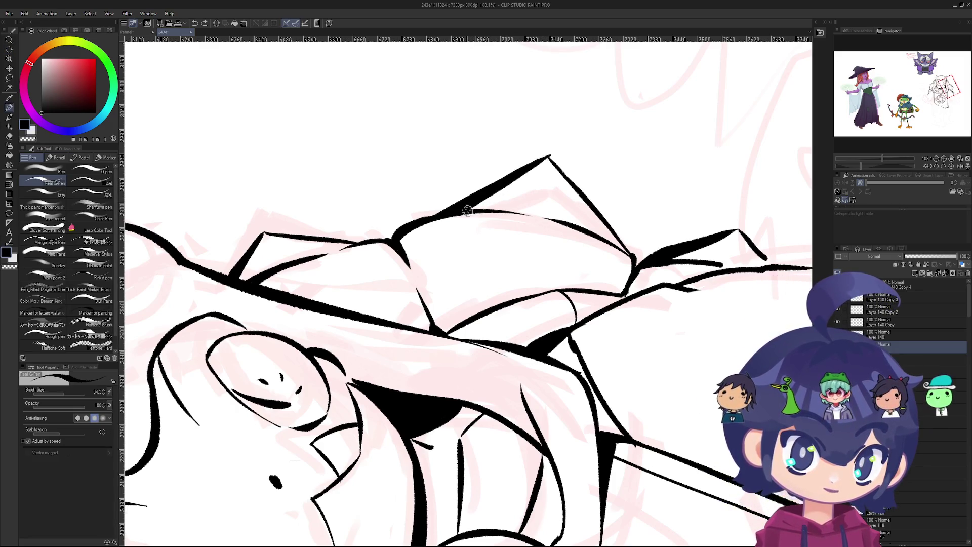
{"action": "scroll", "coordinate": [299, 265], "scroll_direction": "down", "scroll_amount": 1}
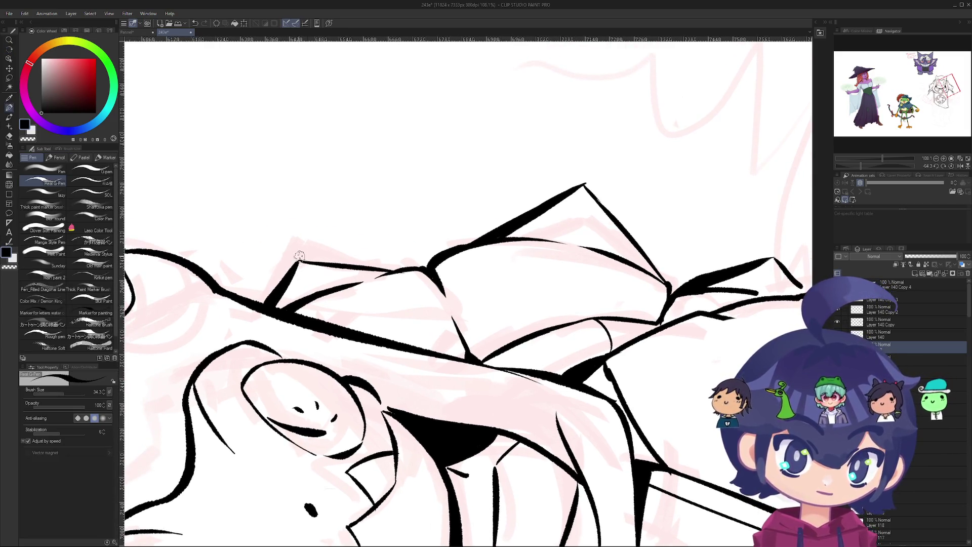
{"action": "scroll", "coordinate": [321, 221], "scroll_direction": "down", "scroll_amount": 5}
{"action": "scroll", "coordinate": [321, 221], "scroll_direction": "up", "scroll_amount": 3}
- Zoom toward the chest emblem and test strokes along the robe's left edge, undoing them
{"action": "mouse_move", "coordinate": [321, 221]}
{"action": "left_mouse_down"}
{"action": "mouse_move", "coordinate": [385, 213]}
{"action": "mouse_move", "coordinate": [416, 263]}
{"action": "left_mouse_up"}
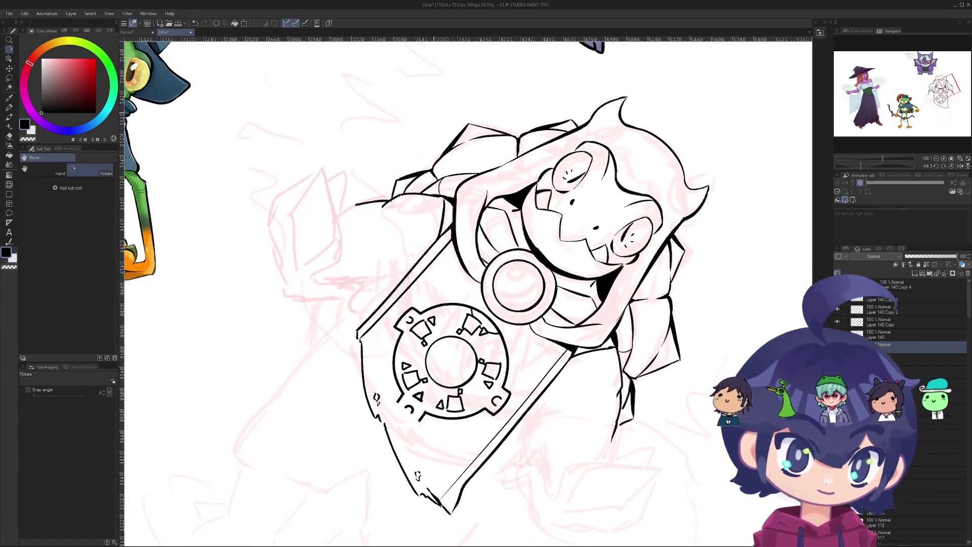
{"action": "scroll", "coordinate": [415, 264], "scroll_direction": "up", "scroll_amount": 3}
{"action": "left_click_drag", "start_coordinate": [313, 345], "coordinate": [307, 322]}
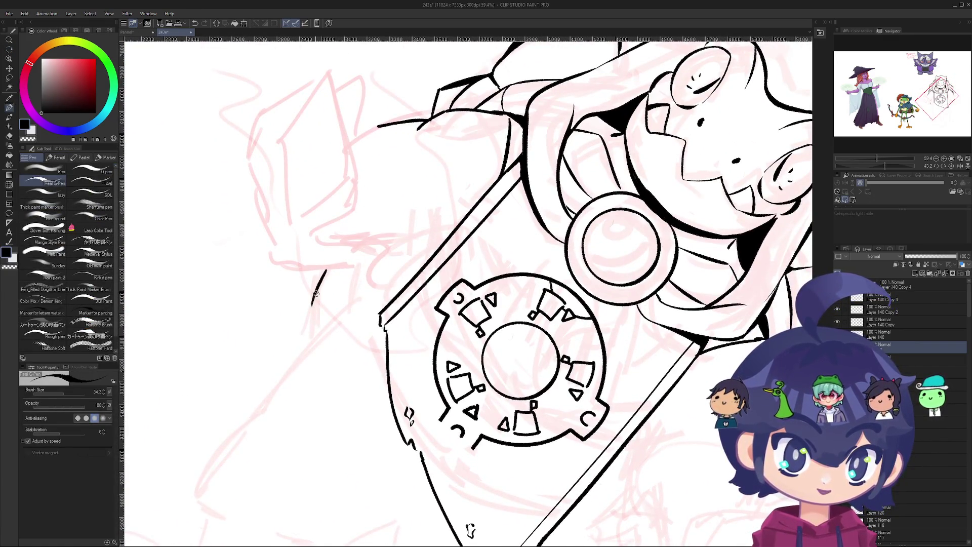
{"action": "left_click_drag", "start_coordinate": [331, 267], "coordinate": [310, 315]}
{"action": "key", "text": "ctrl+z"}
{"action": "mouse_move", "coordinate": [328, 265]}
{"action": "left_mouse_down"}
{"action": "mouse_move", "coordinate": [312, 342]}
{"action": "mouse_move", "coordinate": [312, 306]}
{"action": "left_mouse_up"}
{"action": "key", "text": "ctrl+z"}
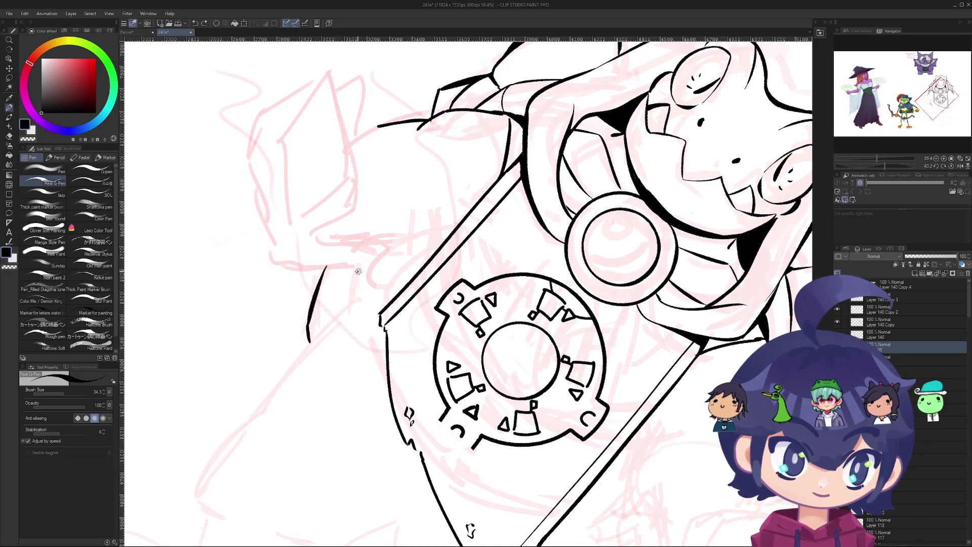
{"action": "key", "text": "ctrl+z"}
{"action": "scroll", "coordinate": [342, 295], "scroll_direction": "down", "scroll_amount": 3}
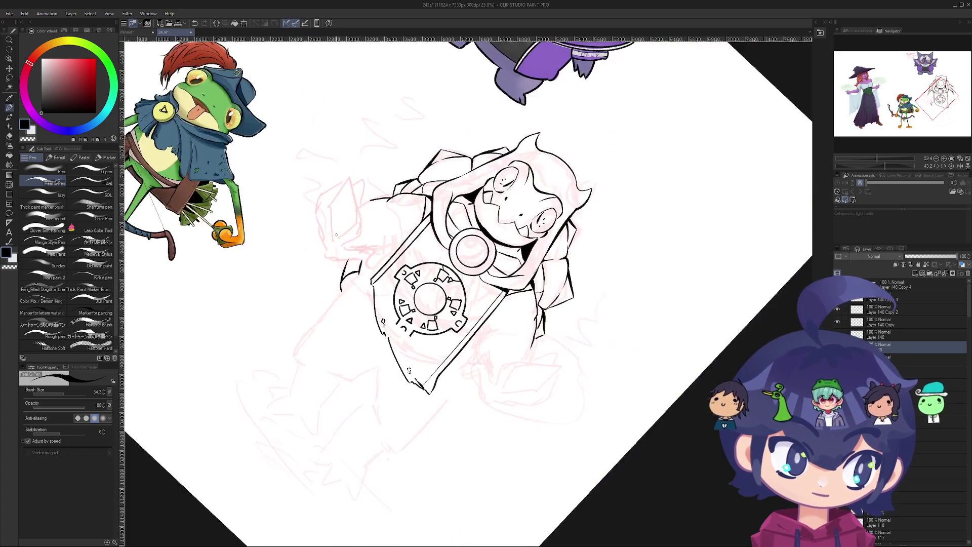
- Redraw the curved robe fold, testing thinner, thicker and shorter versions of the curve
{"action": "scroll", "coordinate": [359, 371], "scroll_direction": "up", "scroll_amount": 4}
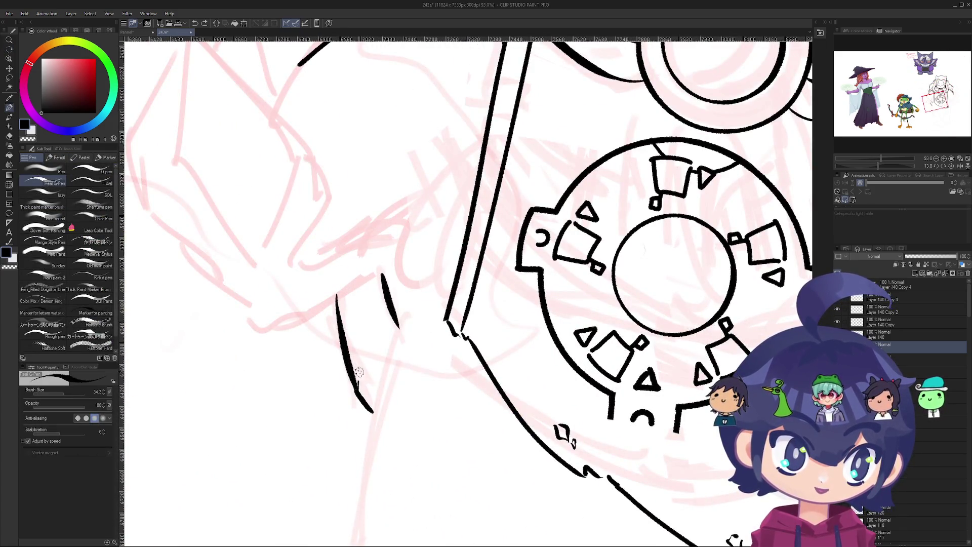
{"action": "key", "text": "ctrl+z"}
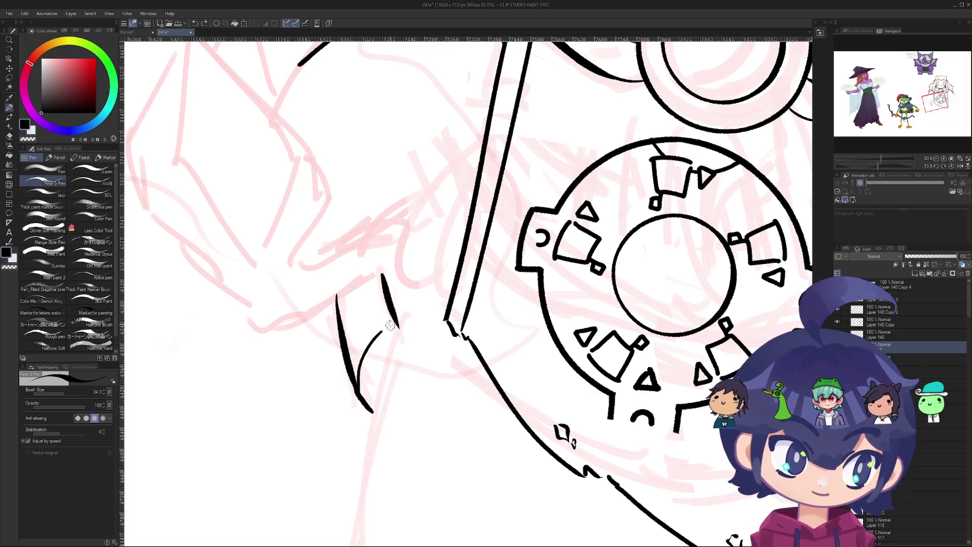
{"action": "key", "text": "ctrl+z"}
{"action": "left_click_drag", "start_coordinate": [355, 391], "coordinate": [398, 326]}
{"action": "key", "text": "ctrl+z"}
{"action": "left_click_drag", "start_coordinate": [357, 385], "coordinate": [402, 324]}
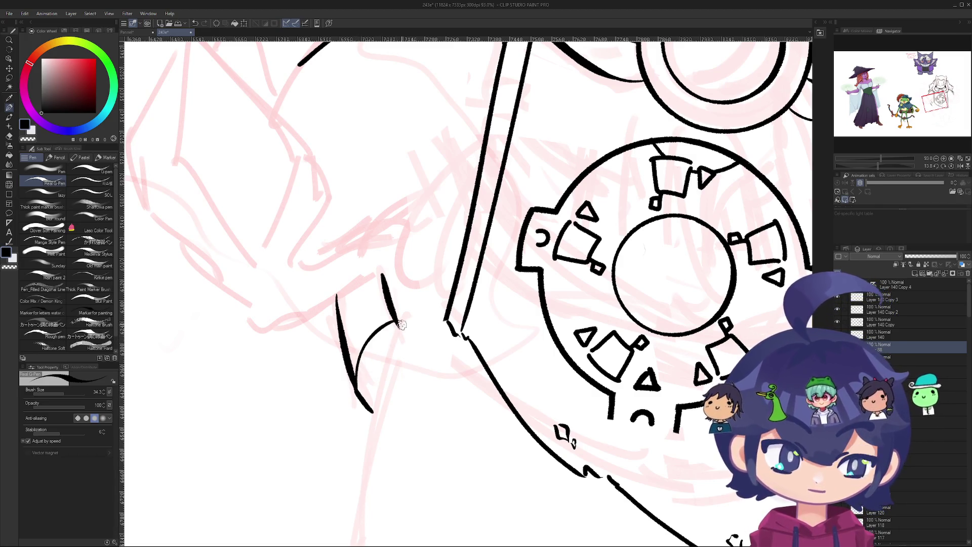
{"action": "key", "text": "ctrl+z"}
{"action": "mouse_move", "coordinate": [356, 385]}
{"action": "left_mouse_down"}
{"action": "mouse_move", "coordinate": [389, 330]}
{"action": "mouse_move", "coordinate": [327, 313]}
{"action": "mouse_move", "coordinate": [304, 228]}
{"action": "mouse_move", "coordinate": [405, 167]}
{"action": "mouse_move", "coordinate": [499, 249]}
{"action": "mouse_move", "coordinate": [456, 238]}
{"action": "mouse_move", "coordinate": [436, 248]}
{"action": "mouse_move", "coordinate": [415, 303]}
{"action": "mouse_move", "coordinate": [405, 274]}
{"action": "mouse_move", "coordinate": [420, 218]}
{"action": "left_mouse_up"}
- Remove the short stroke near the robe hem
{"action": "scroll", "coordinate": [397, 324], "scroll_direction": "down", "scroll_amount": 10}
{"action": "scroll", "coordinate": [327, 313], "scroll_direction": "up", "scroll_amount": 3}
{"action": "scroll", "coordinate": [416, 303], "scroll_direction": "down", "scroll_amount": 2}
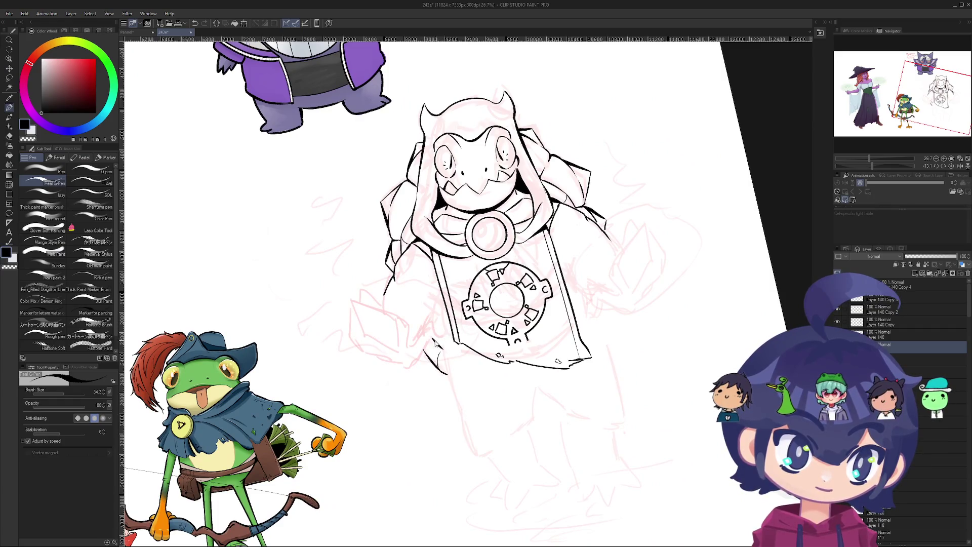
{"action": "scroll", "coordinate": [440, 344], "scroll_direction": "up", "scroll_amount": 5}
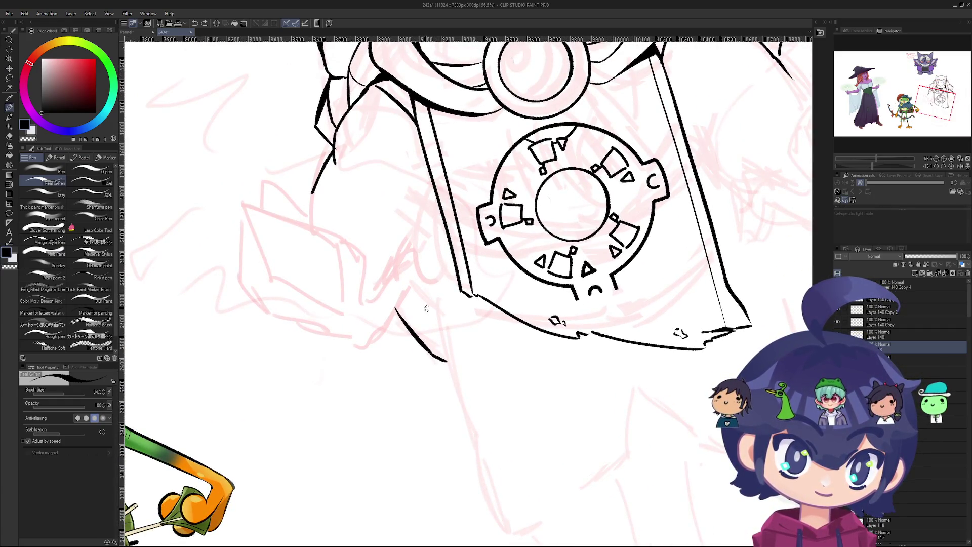
{"action": "key", "text": "ctrl+z"}
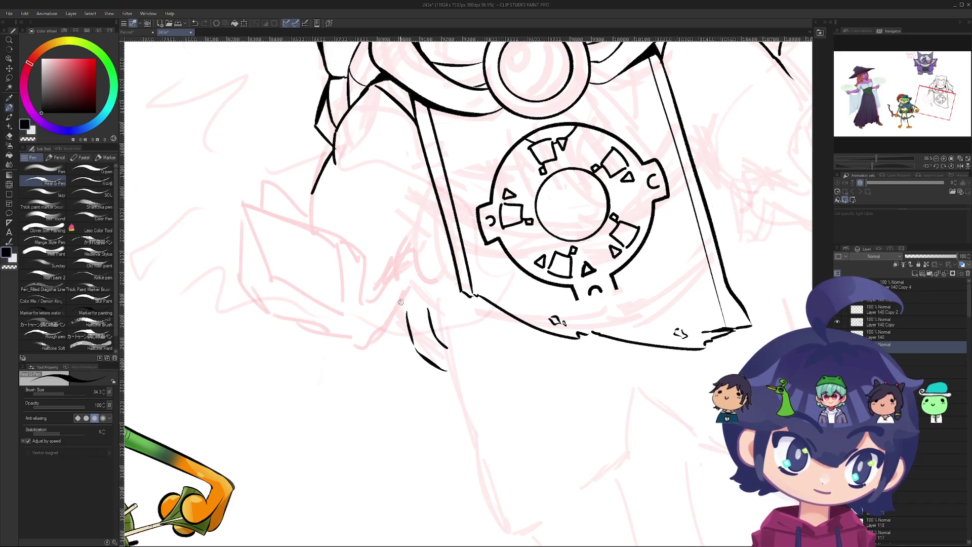
- Trace the long left robe outline down beside the strap, then switch to the eraser
{"action": "scroll", "coordinate": [322, 161], "scroll_direction": "down", "scroll_amount": 2}
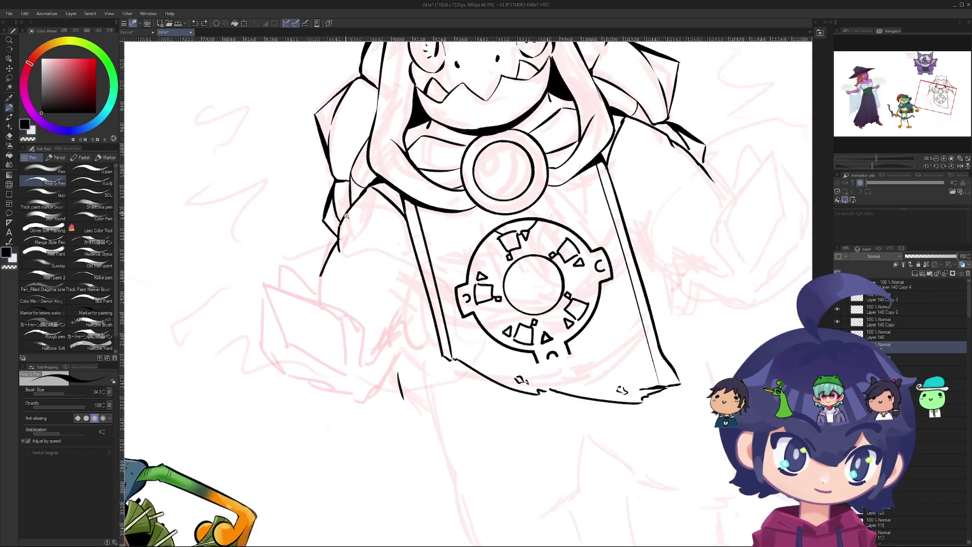
{"action": "left_click_drag", "start_coordinate": [349, 202], "coordinate": [394, 358]}
{"action": "key", "text": "ctrl+z"}
{"action": "left_click_drag", "start_coordinate": [349, 202], "coordinate": [393, 360]}
{"action": "key", "text": "ctrl+z"}
{"action": "left_click_drag", "start_coordinate": [351, 208], "coordinate": [391, 362]}
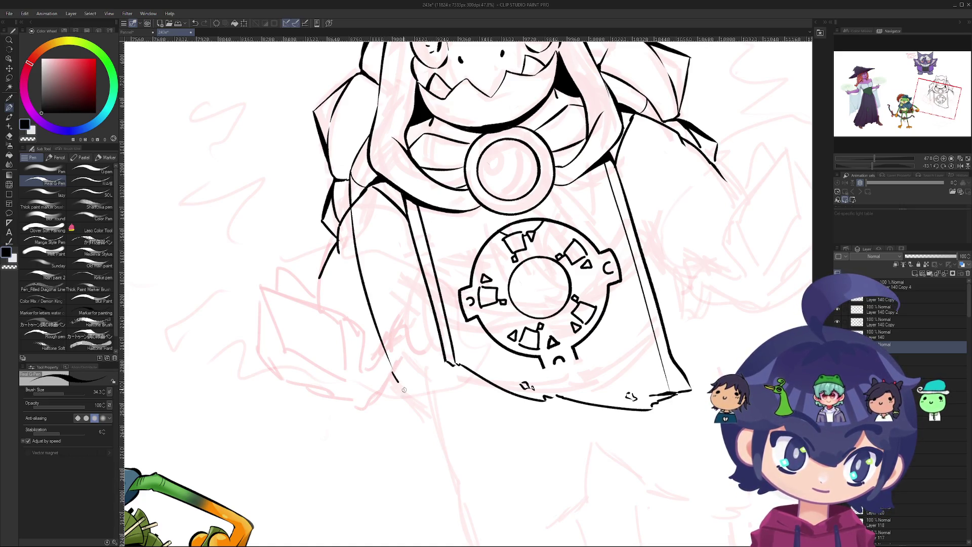
{"action": "key", "text": "ctrl+z"}
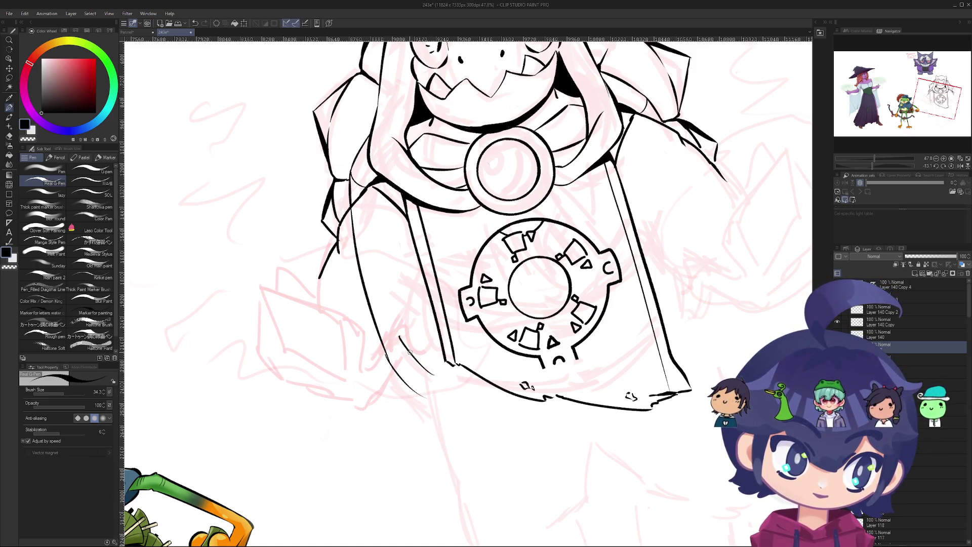
{"action": "key", "text": "e"}
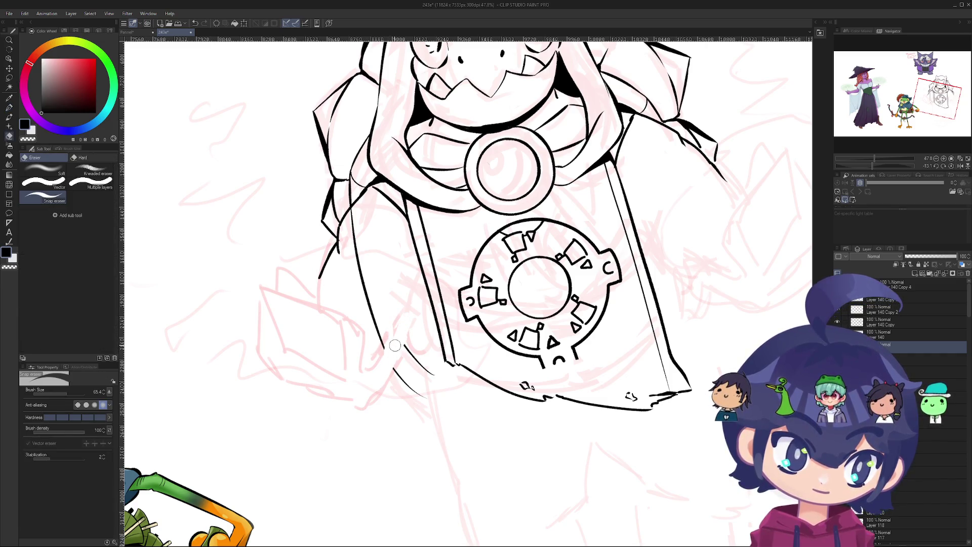
- Erase the lower tail of the robe's left outline
{"action": "left_click_drag", "start_coordinate": [387, 328], "coordinate": [389, 346]}
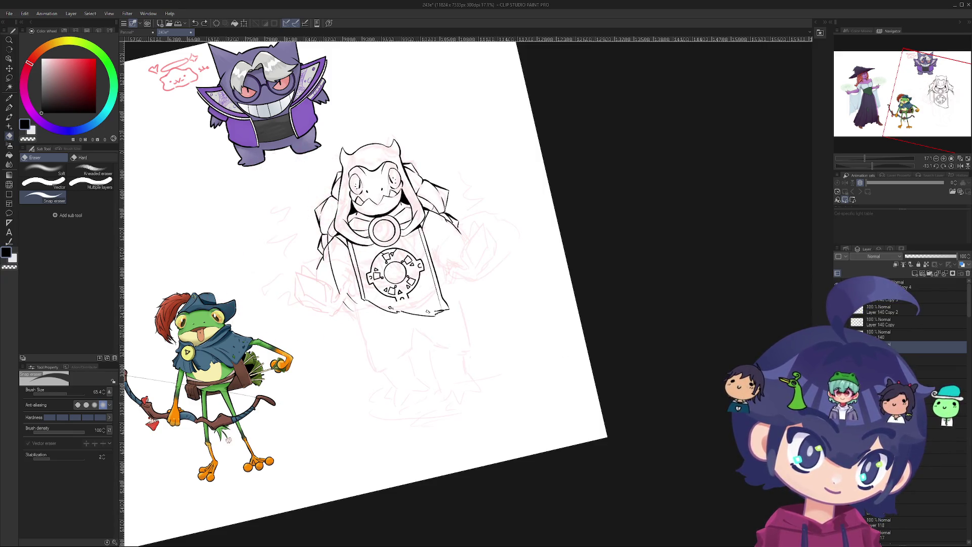
{"action": "scroll", "coordinate": [346, 263], "scroll_direction": "up", "scroll_amount": 10}
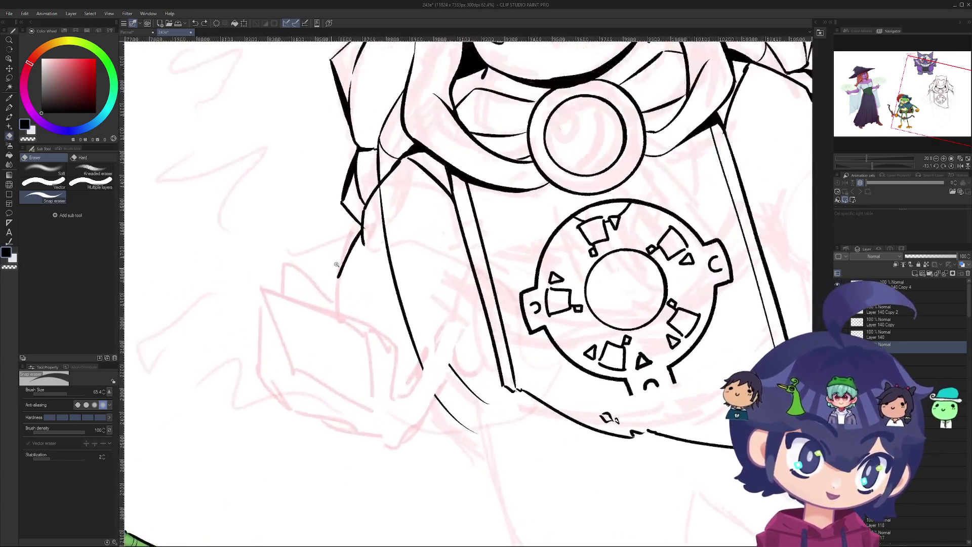
{"action": "scroll", "coordinate": [345, 264], "scroll_direction": "up", "scroll_amount": 4}
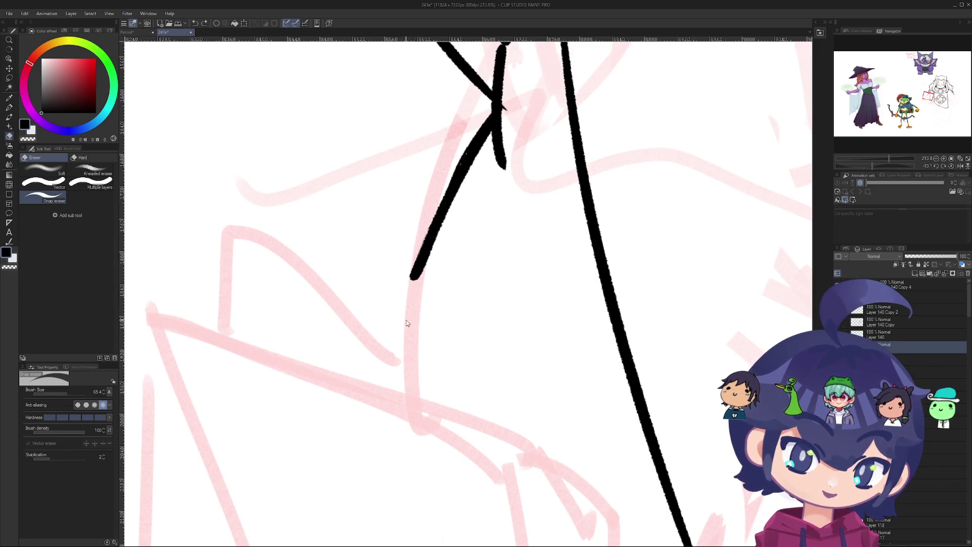
{"action": "scroll", "coordinate": [408, 252], "scroll_direction": "down", "scroll_amount": 10}
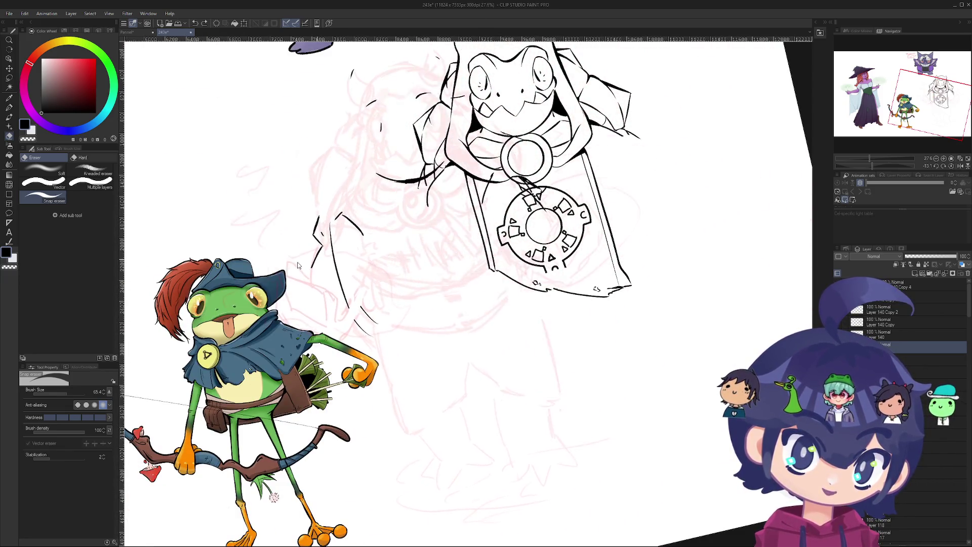
{"action": "scroll", "coordinate": [382, 223], "scroll_direction": "down", "scroll_amount": 5}
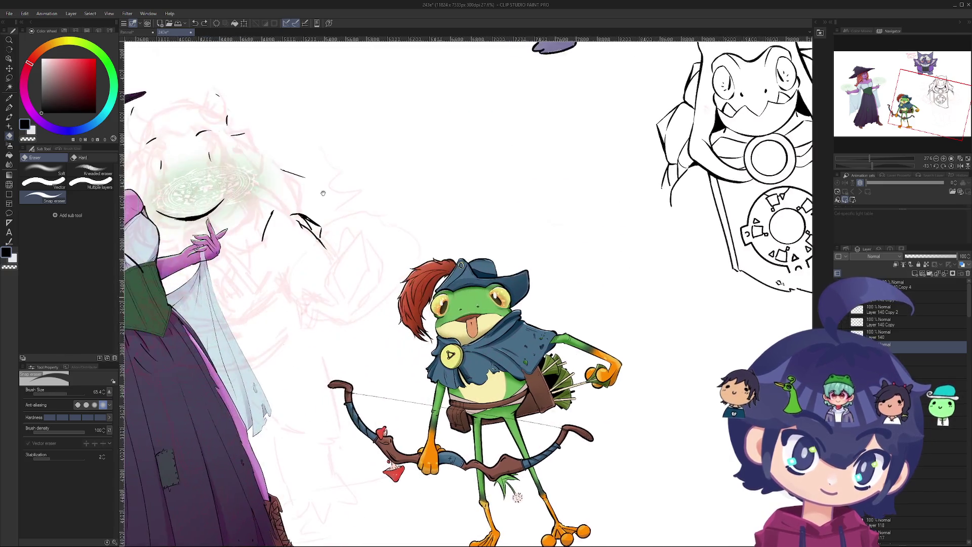
{"action": "scroll", "coordinate": [382, 223], "scroll_direction": "up", "scroll_amount": 4}
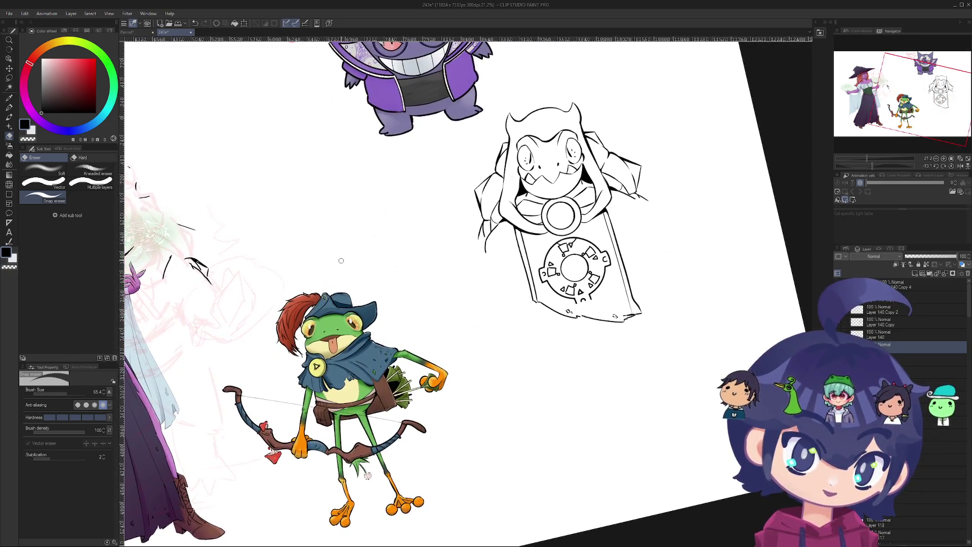
{"action": "left_click_drag", "start_coordinate": [729, 344], "coordinate": [681, 347]}
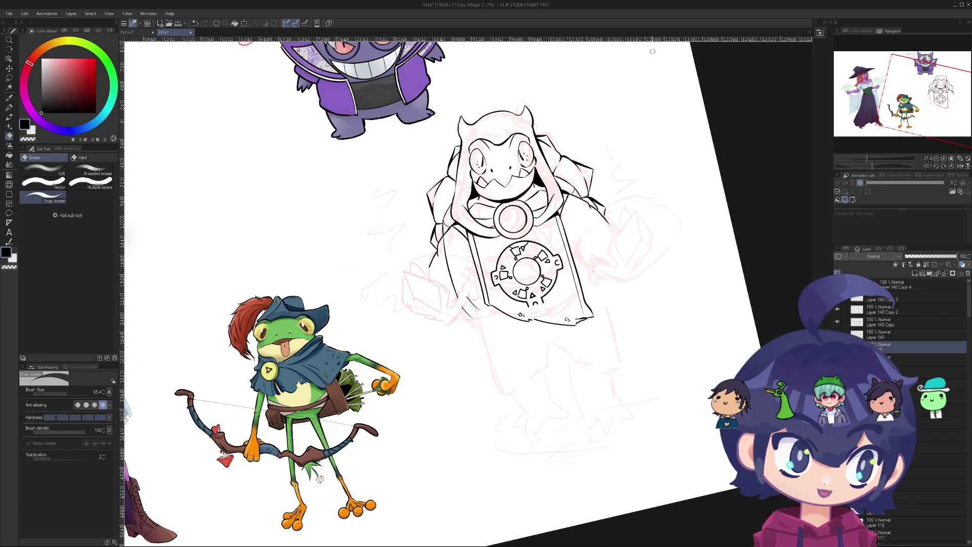
- Enlarge the eraser to about 1203, test-erase pink sketch lines, then restore them
{"action": "mouse_move", "coordinate": [506, 354]}
{"action": "left_mouse_down"}
{"action": "mouse_move", "coordinate": [549, 412]}
{"action": "mouse_move", "coordinate": [619, 354]}
{"action": "mouse_move", "coordinate": [504, 397]}
{"action": "mouse_move", "coordinate": [647, 386]}
{"action": "mouse_move", "coordinate": [640, 352]}
{"action": "mouse_move", "coordinate": [502, 356]}
{"action": "mouse_move", "coordinate": [384, 336]}
{"action": "left_mouse_up"}
{"action": "key", "text": "r"}
{"action": "scroll", "coordinate": [383, 336], "scroll_direction": "down", "scroll_amount": 2}
{"action": "mouse_move", "coordinate": [496, 410]}
{"action": "left_mouse_down"}
{"action": "mouse_move", "coordinate": [557, 354]}
{"action": "mouse_move", "coordinate": [583, 263]}
{"action": "left_mouse_up"}
{"action": "scroll", "coordinate": [486, 339], "scroll_direction": "up", "scroll_amount": 5}
{"action": "mouse_move", "coordinate": [486, 339]}
{"action": "left_mouse_down"}
{"action": "mouse_move", "coordinate": [409, 351]}
{"action": "mouse_move", "coordinate": [456, 253]}
{"action": "mouse_move", "coordinate": [522, 228]}
{"action": "mouse_move", "coordinate": [405, 111]}
{"action": "left_mouse_up"}
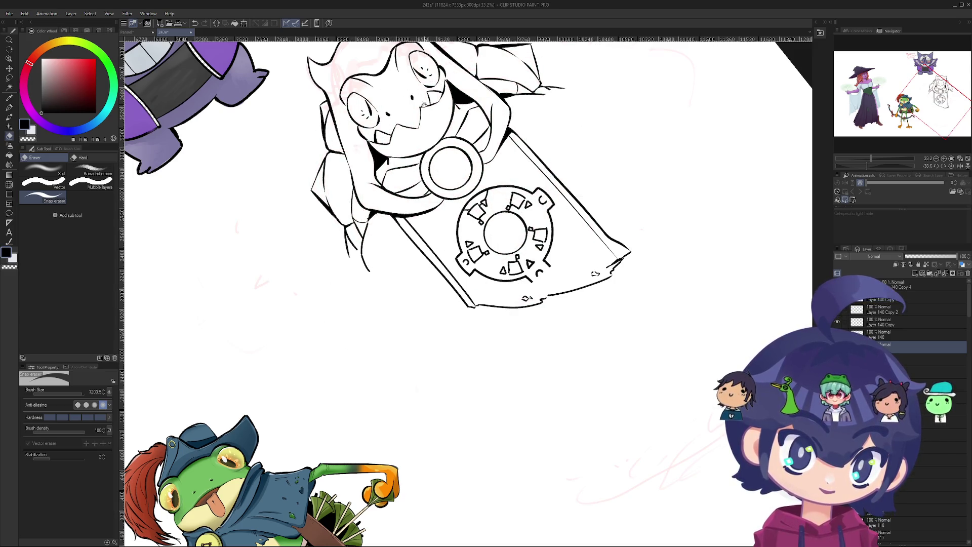
{"action": "left_click_drag", "start_coordinate": [456, 61], "coordinate": [413, 175]}
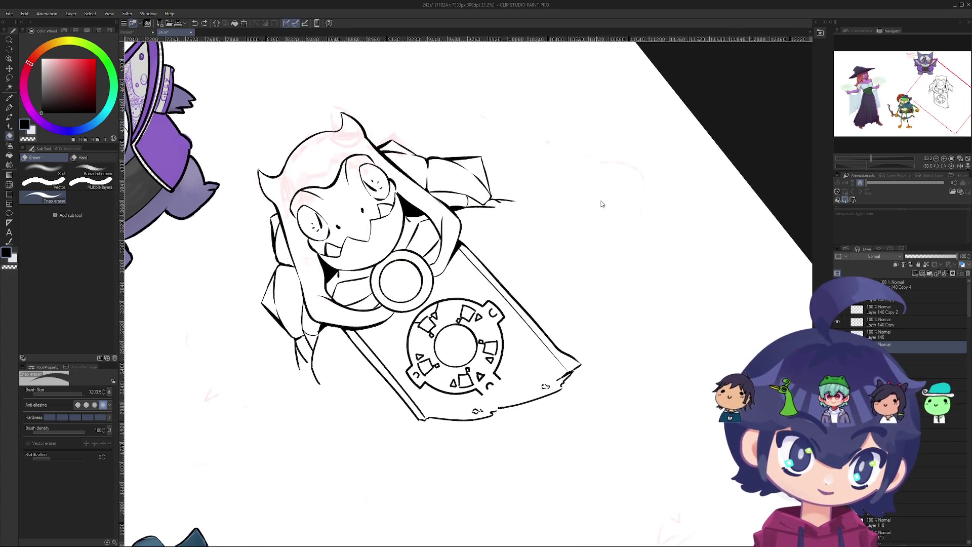
{"action": "key", "text": "ctrl+z"}
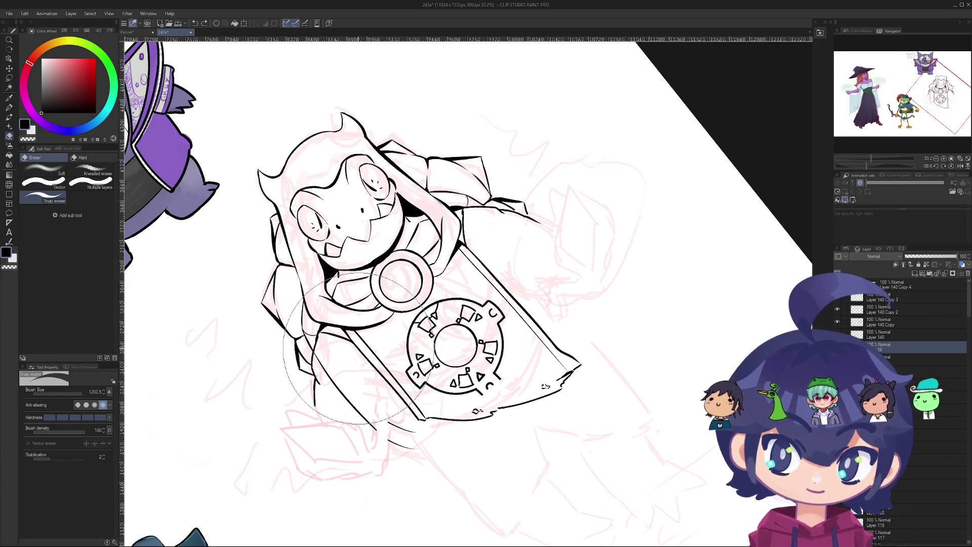
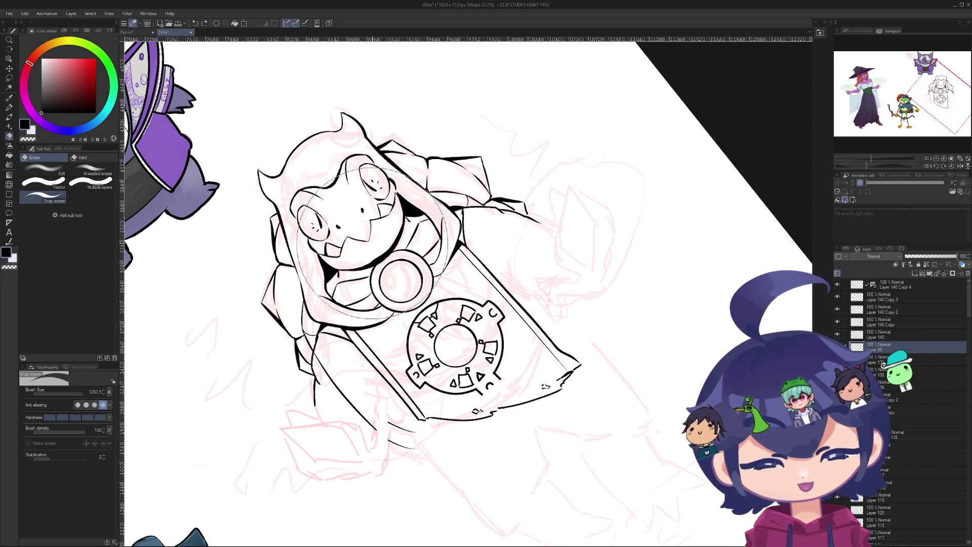
- Try a thin pen stroke along the hood, then undo it and the last few edits
{"action": "scroll", "coordinate": [370, 240], "scroll_direction": "up", "scroll_amount": 5}
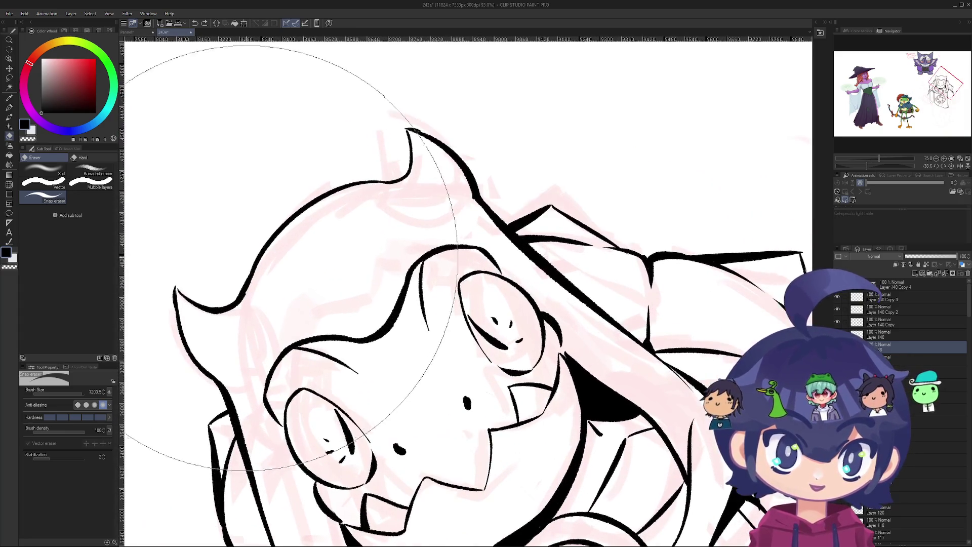
{"action": "key", "text": "p"}
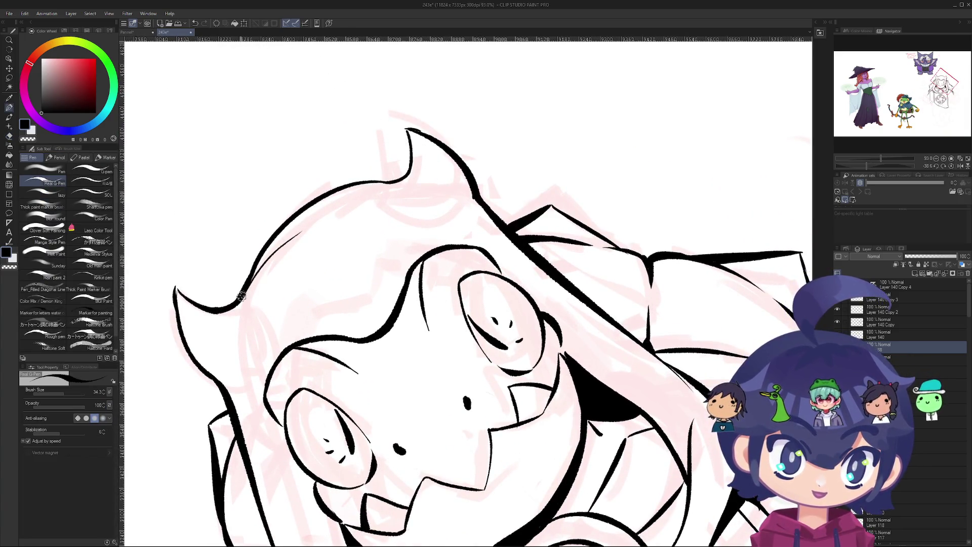
{"action": "key", "text": "ctrl+z"}
{"action": "left_click_drag", "start_coordinate": [238, 301], "coordinate": [310, 214]}
{"action": "key", "text": "ctrl+z"}
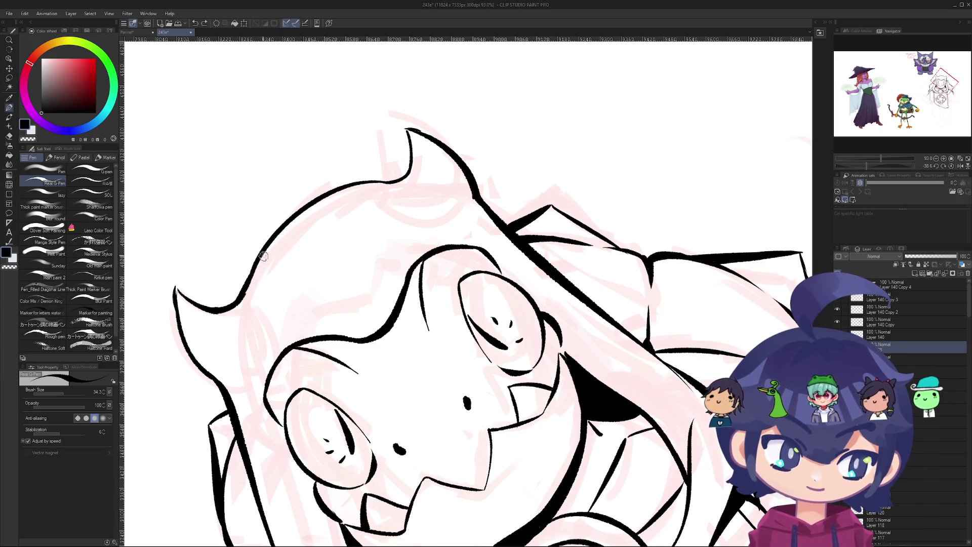
{"action": "scroll", "coordinate": [317, 264], "scroll_direction": "down", "scroll_amount": 8}
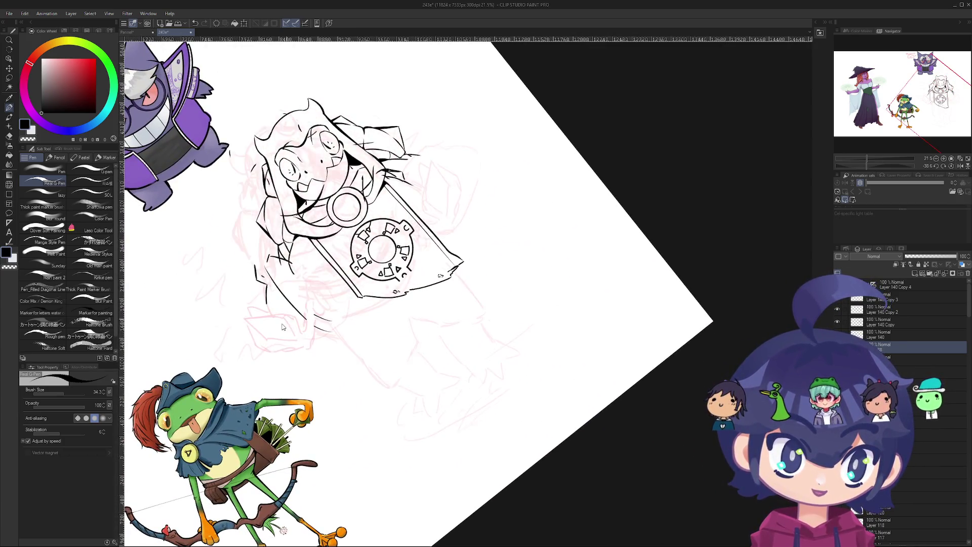
{"action": "key", "text": "ctrl+z"}
{"action": "key", "text": "ctrl+z"}
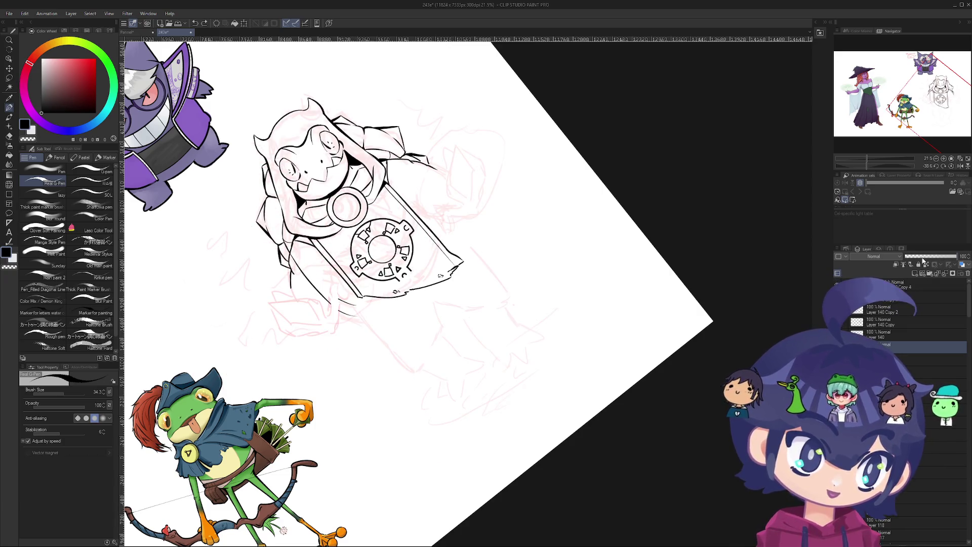
- Lower the pink rough sketch layer's opacity almost to zero to compare the inks
{"action": "left_click_drag", "start_coordinate": [924, 260], "coordinate": [914, 259]}
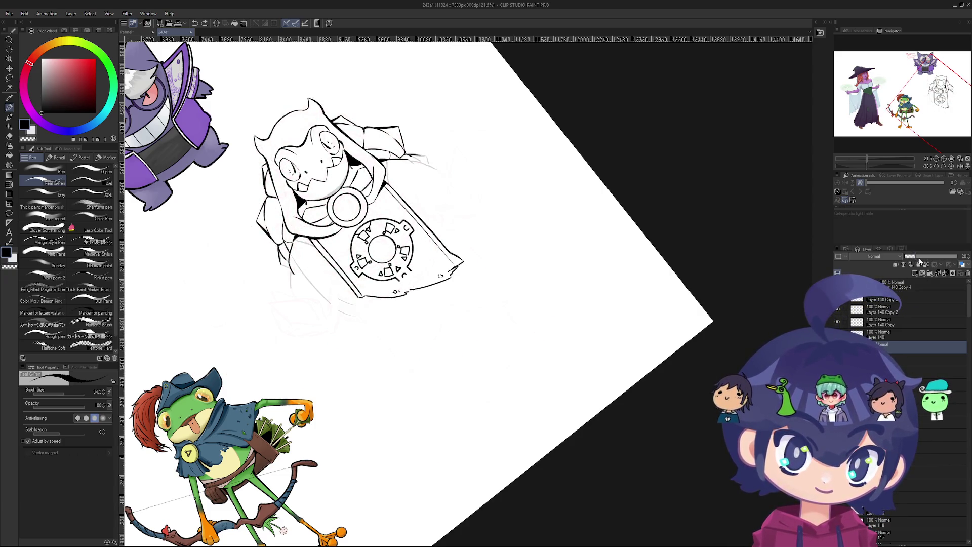
{"action": "left_click_drag", "start_coordinate": [926, 257], "coordinate": [858, 263]}
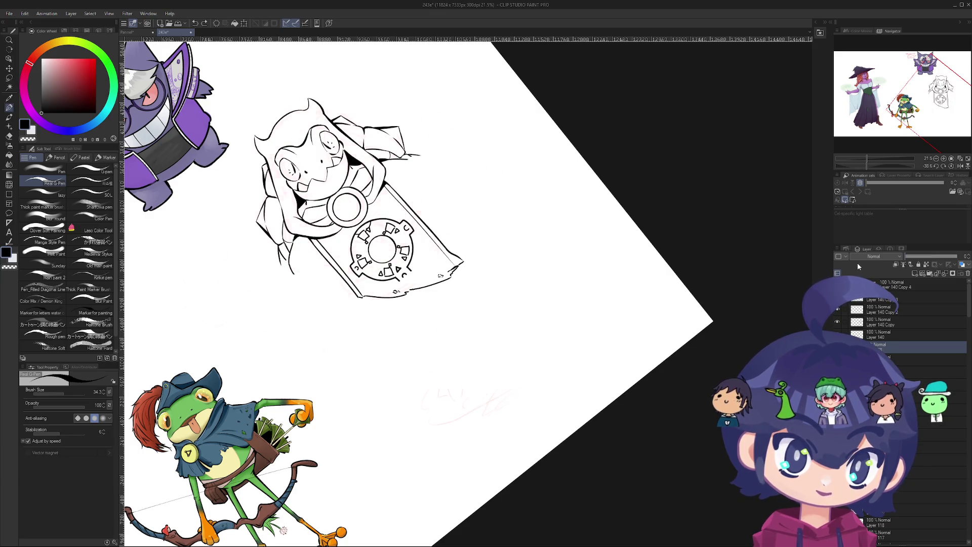
{"action": "mouse_move", "coordinate": [943, 258]}
{"action": "left_mouse_down"}
{"action": "mouse_move", "coordinate": [956, 257]}
{"action": "mouse_move", "coordinate": [803, 271]}
{"action": "mouse_move", "coordinate": [912, 258]}
{"action": "mouse_move", "coordinate": [755, 263]}
{"action": "mouse_move", "coordinate": [932, 256]}
{"action": "mouse_move", "coordinate": [970, 243]}
{"action": "mouse_move", "coordinate": [911, 258]}
{"action": "mouse_move", "coordinate": [965, 256]}
{"action": "left_mouse_up"}
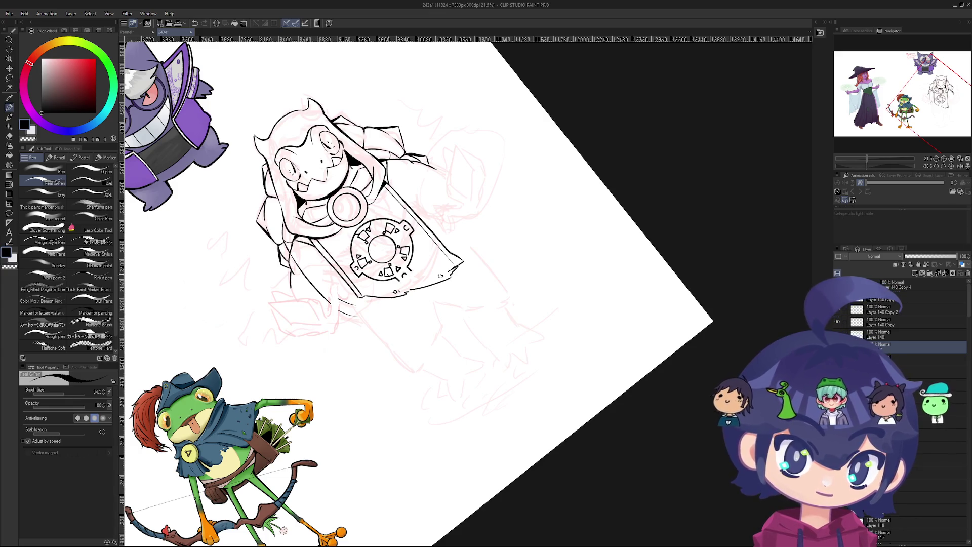
- Erase pink rough lines under the inks and around the head with the Soft eraser, comparing via undo/redo
{"action": "key", "text": "e"}
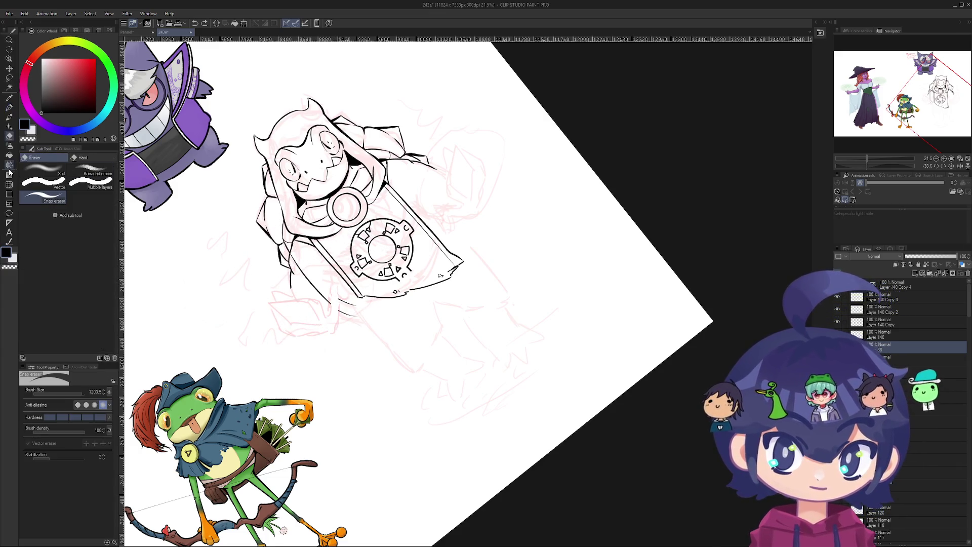
{"action": "left_click", "coordinate": [44, 167]}
{"action": "mouse_move", "coordinate": [296, 243]}
{"action": "left_mouse_down"}
{"action": "mouse_move", "coordinate": [329, 310]}
{"action": "mouse_move", "coordinate": [289, 254]}
{"action": "mouse_move", "coordinate": [359, 290]}
{"action": "mouse_move", "coordinate": [345, 190]}
{"action": "mouse_move", "coordinate": [335, 197]}
{"action": "mouse_move", "coordinate": [405, 162]}
{"action": "mouse_move", "coordinate": [304, 273]}
{"action": "mouse_move", "coordinate": [416, 182]}
{"action": "mouse_move", "coordinate": [337, 266]}
{"action": "left_mouse_up"}
{"action": "key", "text": "ctrl+z"}
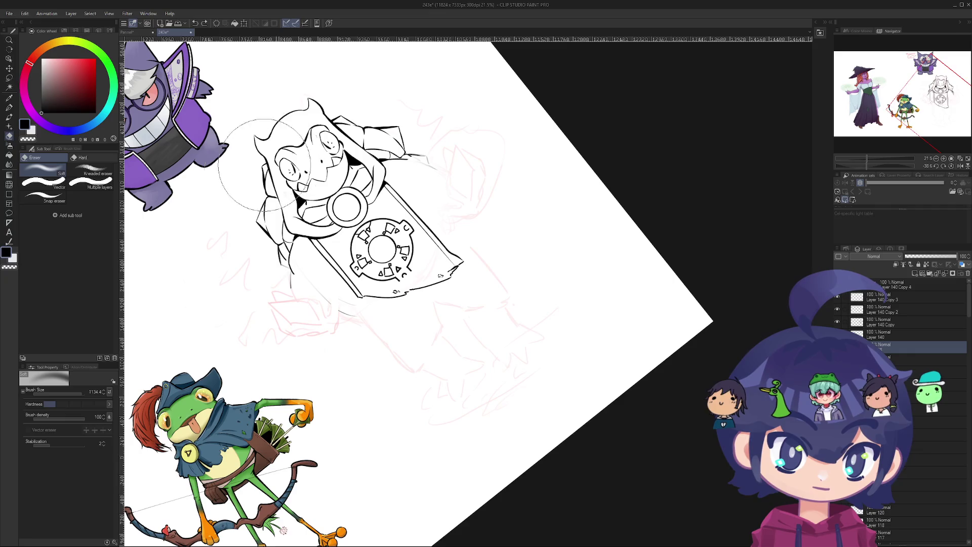
{"action": "scroll", "coordinate": [314, 137], "scroll_direction": "up", "scroll_amount": 3}
{"action": "left_click_drag", "start_coordinate": [327, 126], "coordinate": [341, 144]}
{"action": "key", "text": "ctrl+z"}
{"action": "key", "text": "ctrl+y"}
{"action": "key", "text": "ctrl+z"}
{"action": "key", "text": "ctrl+y"}
{"action": "scroll", "coordinate": [336, 144], "scroll_direction": "down", "scroll_amount": 4}
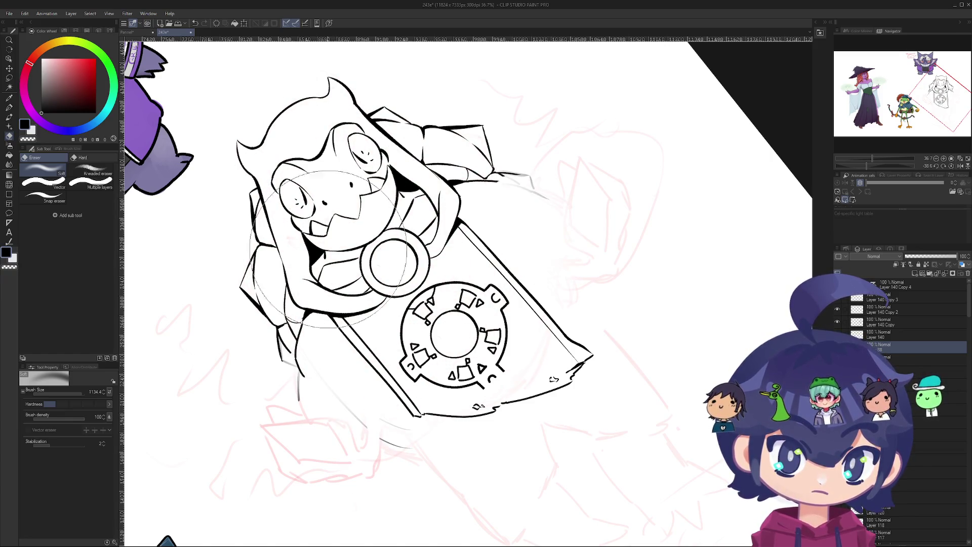
{"action": "key", "text": "ctrl+z"}
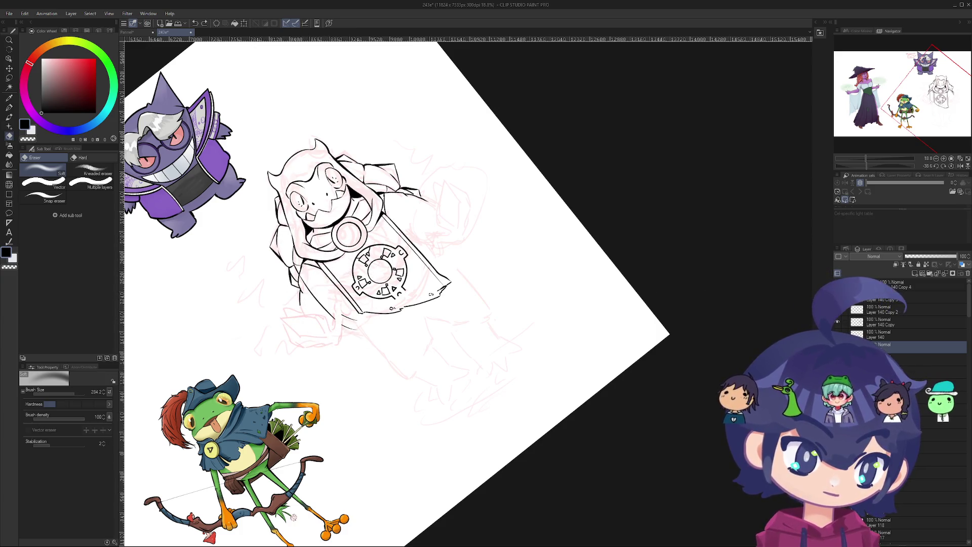
- Try moving the rough sketch layer down-left, compare positions, then undo to realign it under the inks
{"action": "mouse_move", "coordinate": [307, 321]}
{"action": "left_mouse_down"}
{"action": "mouse_move", "coordinate": [181, 396]}
{"action": "mouse_move", "coordinate": [165, 422]}
{"action": "mouse_move", "coordinate": [340, 439]}
{"action": "mouse_move", "coordinate": [395, 490]}
{"action": "mouse_move", "coordinate": [492, 482]}
{"action": "mouse_move", "coordinate": [495, 422]}
{"action": "left_mouse_up"}
{"action": "key", "text": "ctrl+z"}
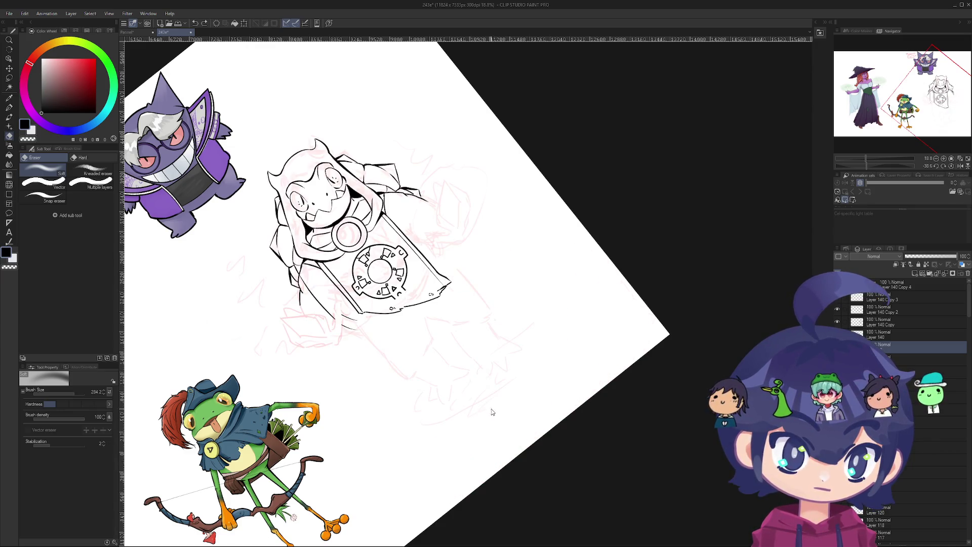
{"action": "key", "text": "ctrl+y"}
{"action": "key", "text": "ctrl+z"}
{"action": "key", "text": "ctrl+y"}
{"action": "key", "text": "ctrl+z"}
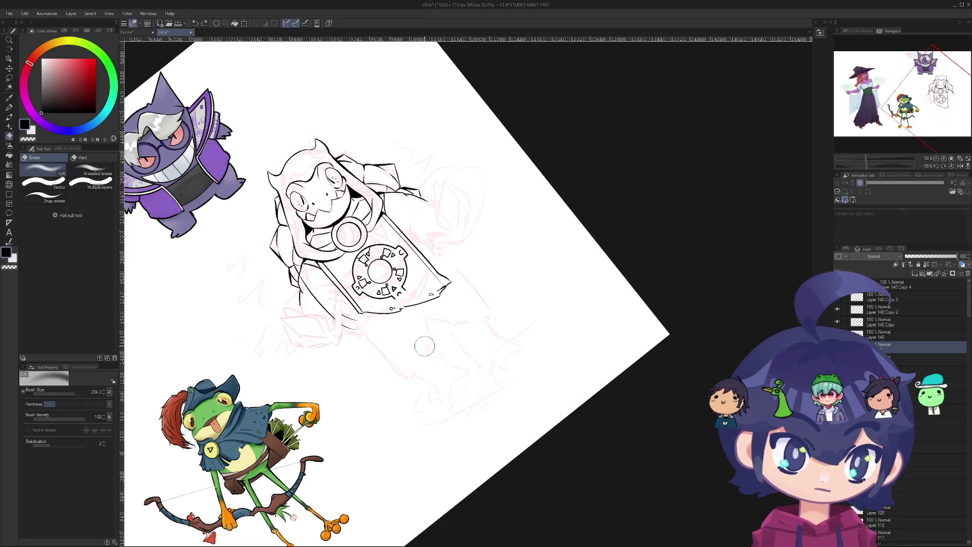
- Enlarge the eraser and clear rough lines down the torso's left side and up to the right shoulder
{"action": "mouse_move", "coordinate": [353, 217]}
{"action": "left_mouse_down"}
{"action": "mouse_move", "coordinate": [378, 320]}
{"action": "mouse_move", "coordinate": [333, 218]}
{"action": "left_mouse_up"}
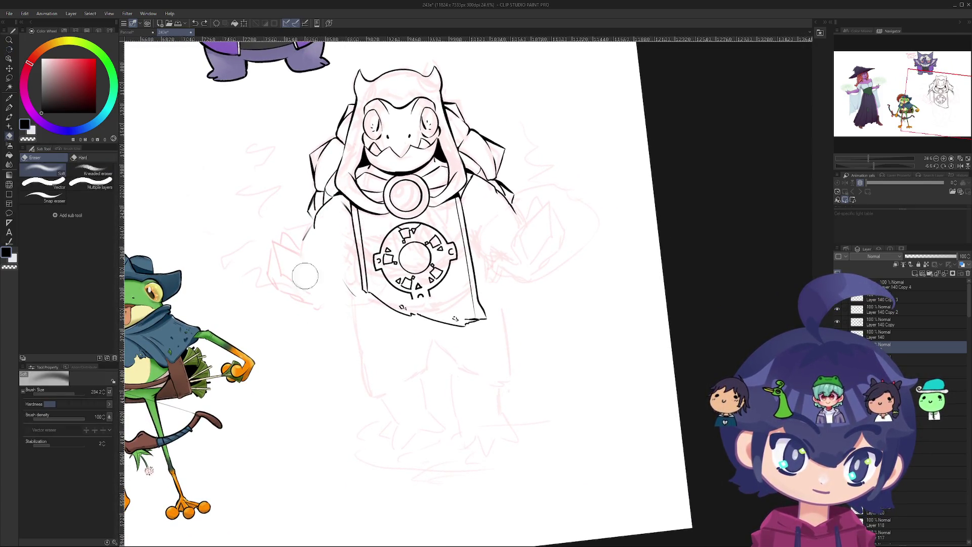
{"action": "mouse_move", "coordinate": [373, 120]}
{"action": "left_mouse_down"}
{"action": "mouse_move", "coordinate": [456, 152]}
{"action": "mouse_move", "coordinate": [542, 162]}
{"action": "mouse_move", "coordinate": [486, 213]}
{"action": "mouse_move", "coordinate": [415, 213]}
{"action": "mouse_move", "coordinate": [410, 162]}
{"action": "mouse_move", "coordinate": [421, 198]}
{"action": "mouse_move", "coordinate": [399, 180]}
{"action": "mouse_move", "coordinate": [416, 223]}
{"action": "mouse_move", "coordinate": [420, 203]}
{"action": "mouse_move", "coordinate": [407, 220]}
{"action": "left_mouse_up"}
{"action": "key", "text": "ctrl+z"}
{"action": "key", "text": "ctrl+z"}
{"action": "key", "text": "ctrl+z"}
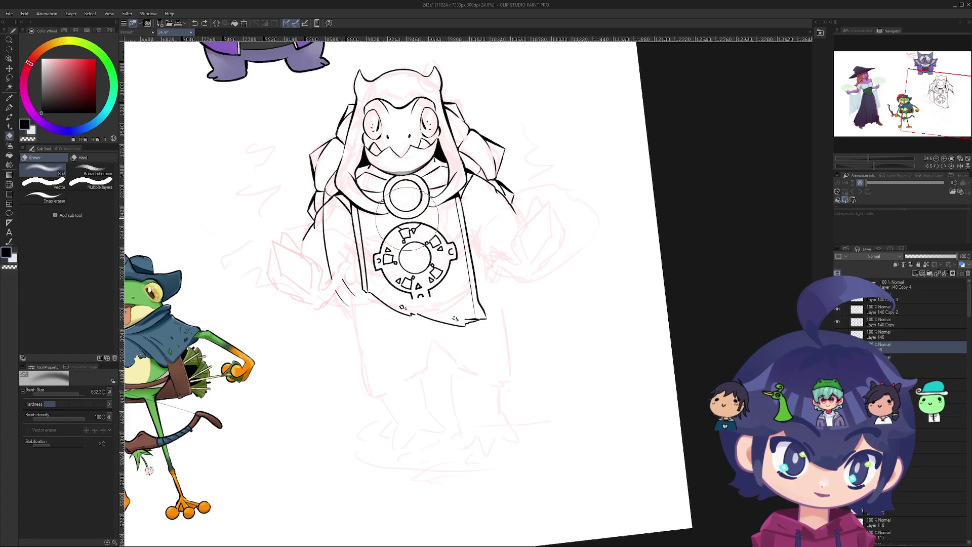
{"action": "left_click_drag", "start_coordinate": [303, 195], "coordinate": [323, 256]}
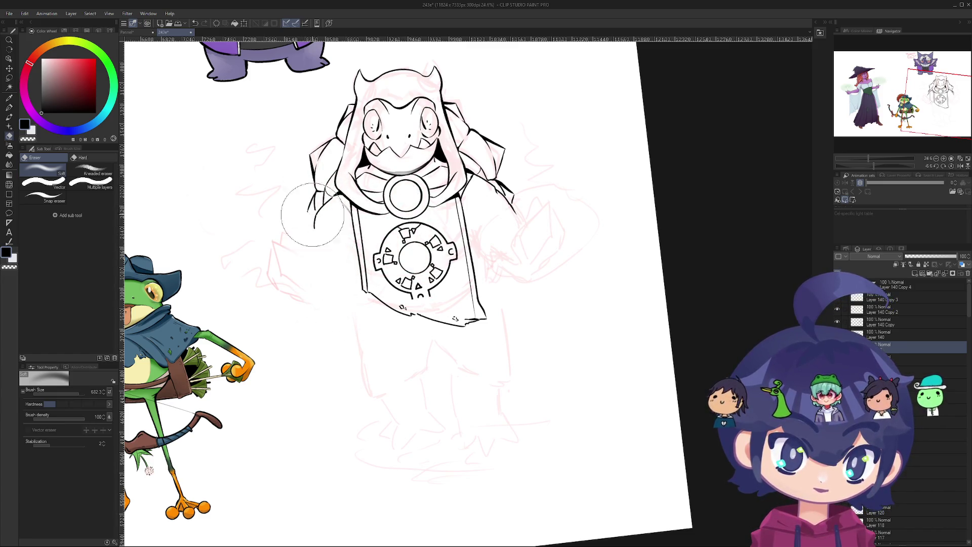
{"action": "left_click_drag", "start_coordinate": [439, 229], "coordinate": [464, 192]}
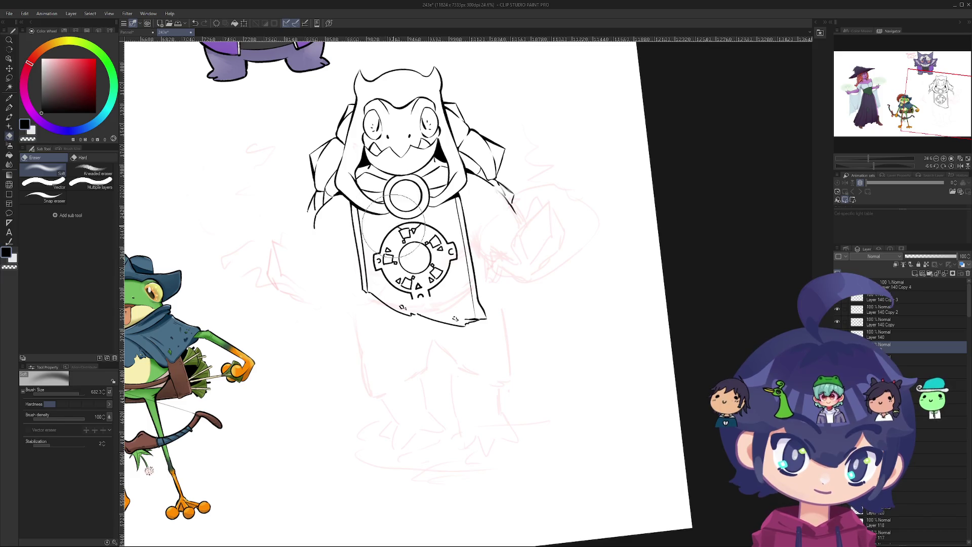
{"action": "key", "text": "ctrl+z"}
{"action": "key", "text": "ctrl+z"}
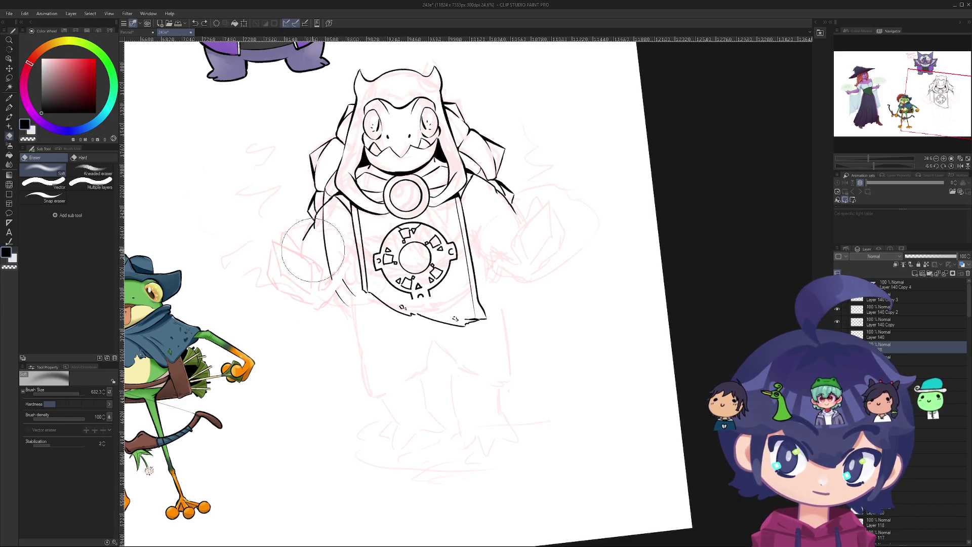
{"action": "key", "text": "ctrl+y"}
{"action": "key", "text": "ctrl+y"}
{"action": "scroll", "coordinate": [352, 212], "scroll_direction": "up", "scroll_amount": 3}
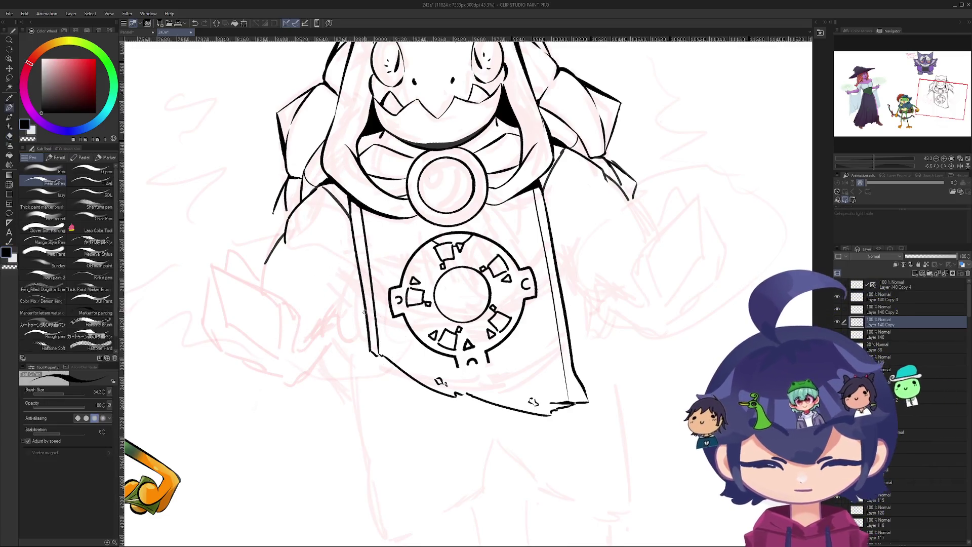
{"action": "key", "text": "p"}
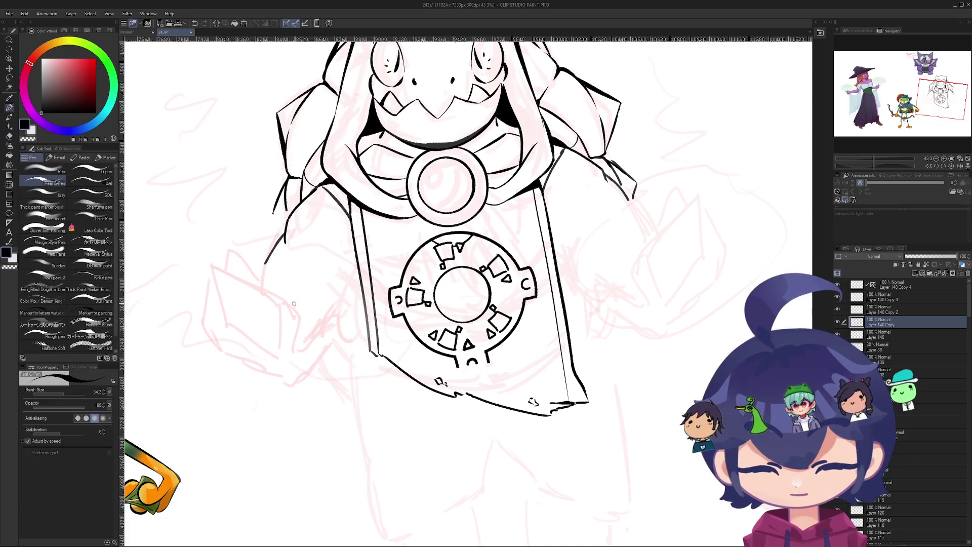
{"action": "key", "text": "ctrl+z"}
{"action": "mouse_move", "coordinate": [305, 330]}
{"action": "left_mouse_down"}
{"action": "mouse_move", "coordinate": [324, 284]}
{"action": "mouse_move", "coordinate": [345, 303]}
{"action": "mouse_move", "coordinate": [370, 388]}
{"action": "mouse_move", "coordinate": [405, 258]}
{"action": "mouse_move", "coordinate": [456, 248]}
{"action": "mouse_move", "coordinate": [416, 229]}
{"action": "left_mouse_up"}
{"action": "scroll", "coordinate": [332, 269], "scroll_direction": "up", "scroll_amount": 5}
{"action": "scroll", "coordinate": [333, 269], "scroll_direction": "down", "scroll_amount": 10}
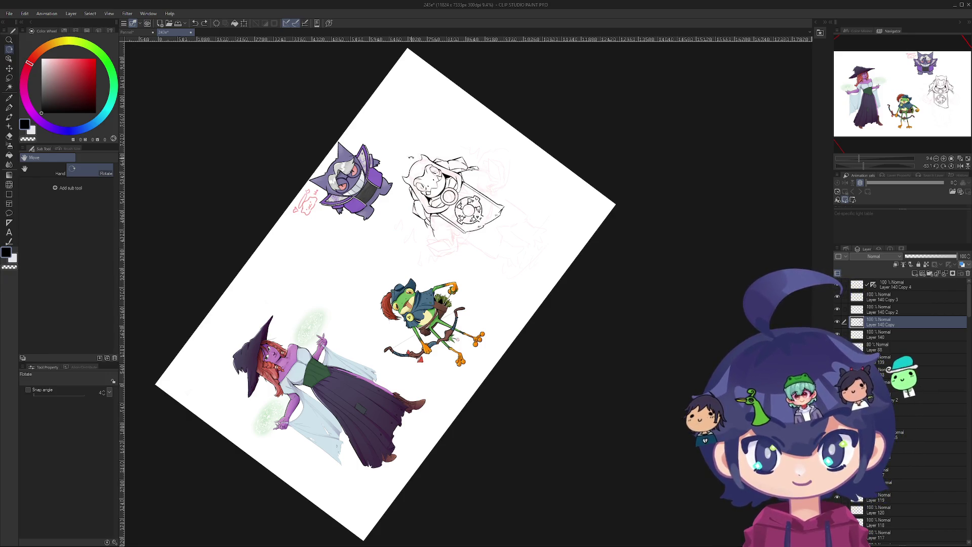
{"action": "scroll", "coordinate": [612, 211], "scroll_direction": "up", "scroll_amount": 5}
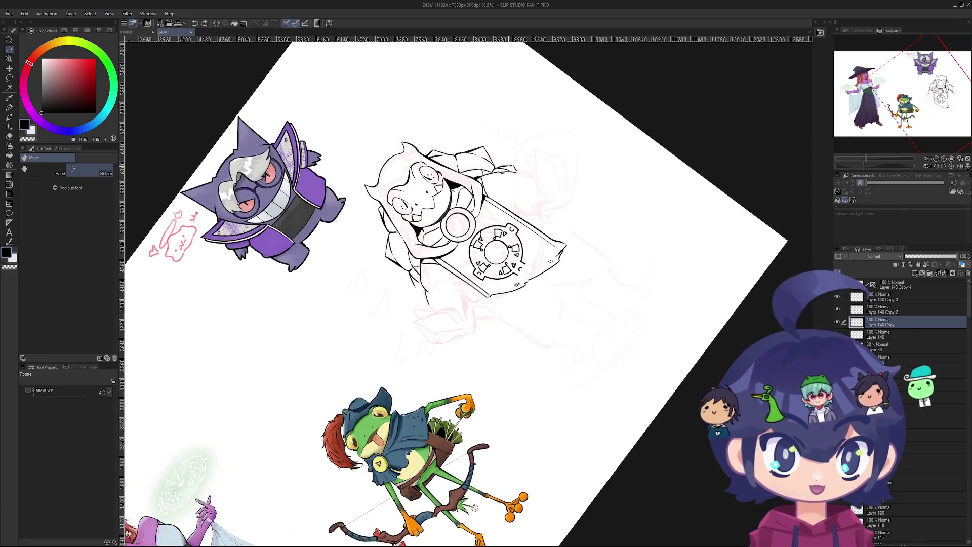
{"action": "scroll", "coordinate": [539, 190], "scroll_direction": "up", "scroll_amount": 3}
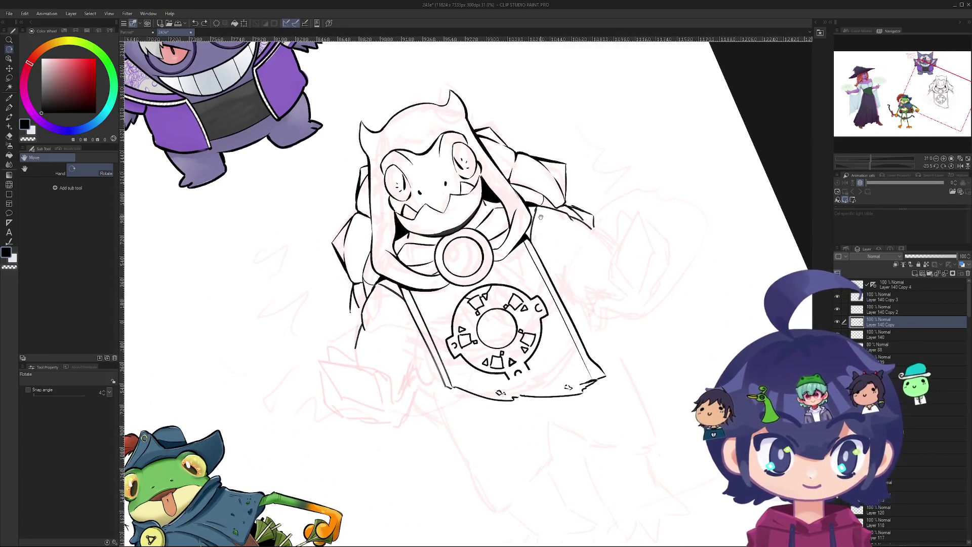
{"action": "scroll", "coordinate": [467, 253], "scroll_direction": "up", "scroll_amount": 1}
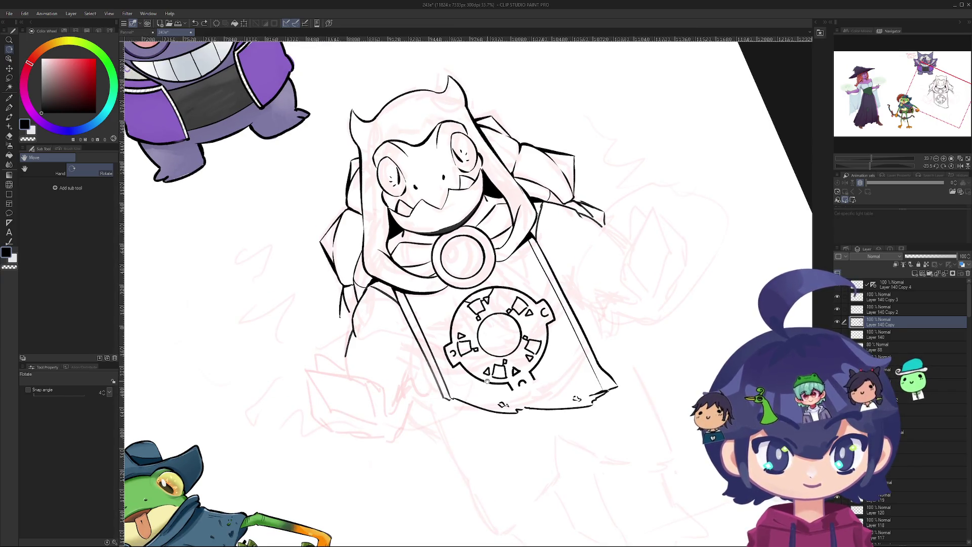
{"action": "scroll", "coordinate": [384, 301], "scroll_direction": "up", "scroll_amount": 3}
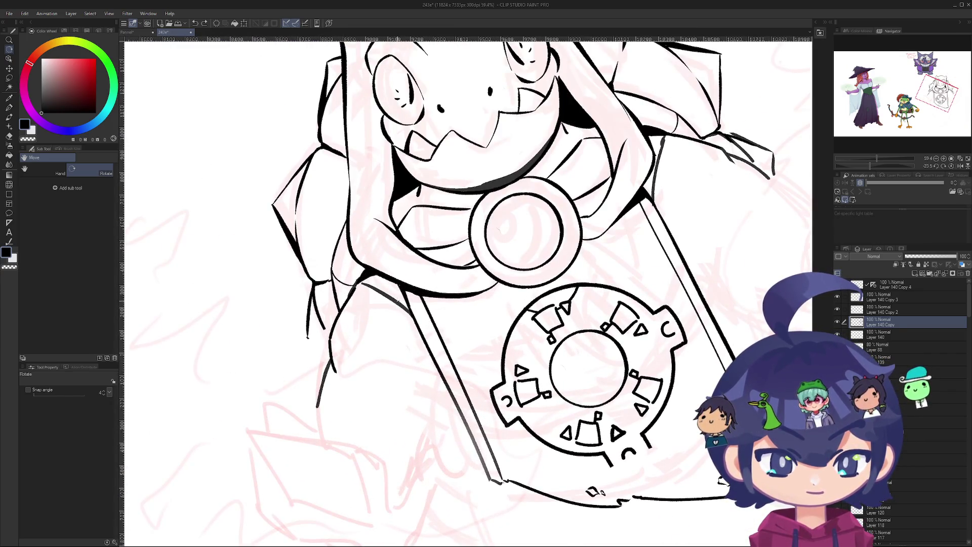
{"action": "key", "text": "e"}
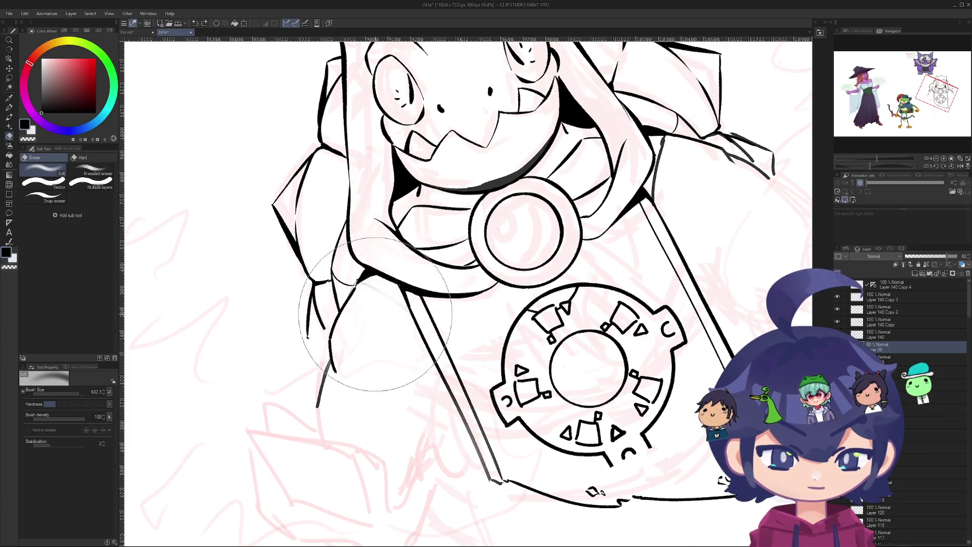
- Erase rough sketch lines over the head with a larger eraser, then undo the mistaken eraser strokes
{"action": "left_click_drag", "start_coordinate": [475, 273], "coordinate": [368, 334]}
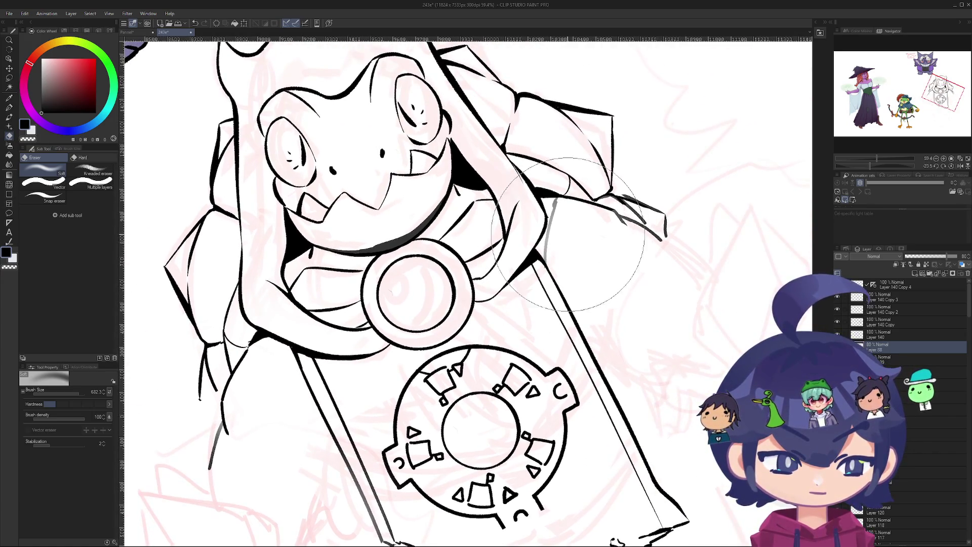
{"action": "left_click_drag", "start_coordinate": [562, 228], "coordinate": [605, 412]}
{"action": "mouse_move", "coordinate": [455, 228]}
{"action": "left_mouse_down"}
{"action": "mouse_move", "coordinate": [456, 217]}
{"action": "mouse_move", "coordinate": [506, 218]}
{"action": "mouse_move", "coordinate": [436, 253]}
{"action": "mouse_move", "coordinate": [384, 321]}
{"action": "mouse_move", "coordinate": [420, 400]}
{"action": "mouse_move", "coordinate": [400, 446]}
{"action": "mouse_move", "coordinate": [456, 471]}
{"action": "mouse_move", "coordinate": [526, 390]}
{"action": "left_mouse_up"}
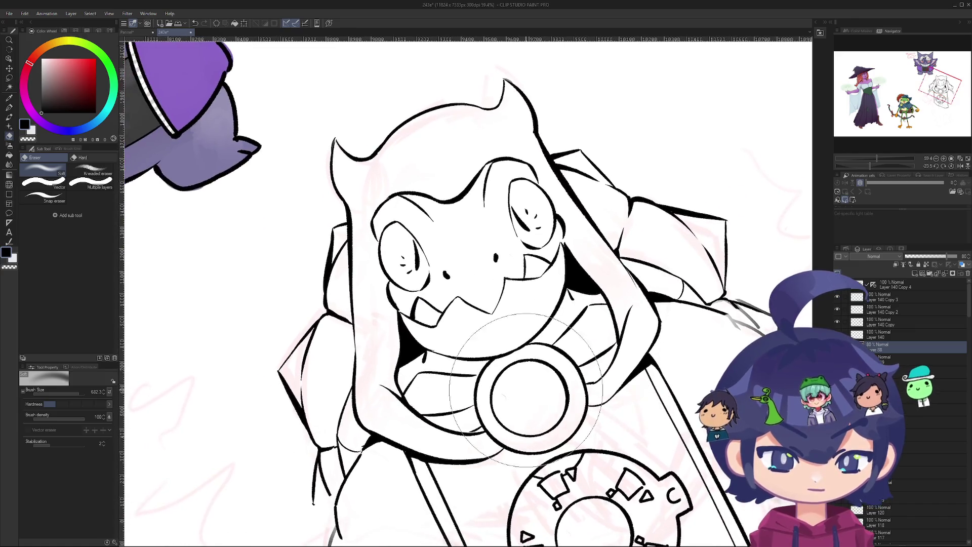
{"action": "scroll", "coordinate": [506, 324], "scroll_direction": "down", "scroll_amount": 5}
{"action": "mouse_move", "coordinate": [501, 298]}
{"action": "left_mouse_down"}
{"action": "mouse_move", "coordinate": [527, 330]}
{"action": "mouse_move", "coordinate": [506, 258]}
{"action": "mouse_move", "coordinate": [542, 273]}
{"action": "mouse_move", "coordinate": [481, 260]}
{"action": "left_mouse_up"}
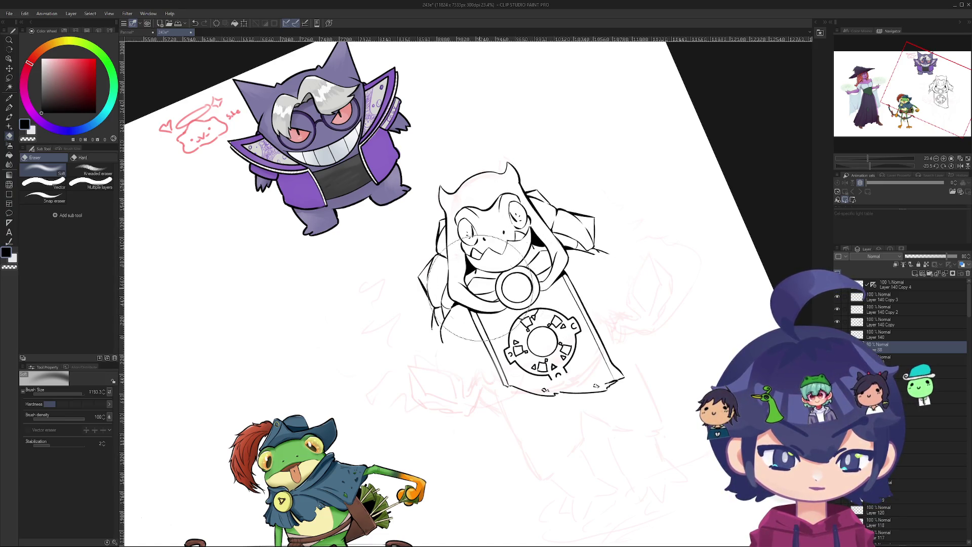
{"action": "key", "text": "ctrl+z"}
{"action": "key", "text": "ctrl+z"}
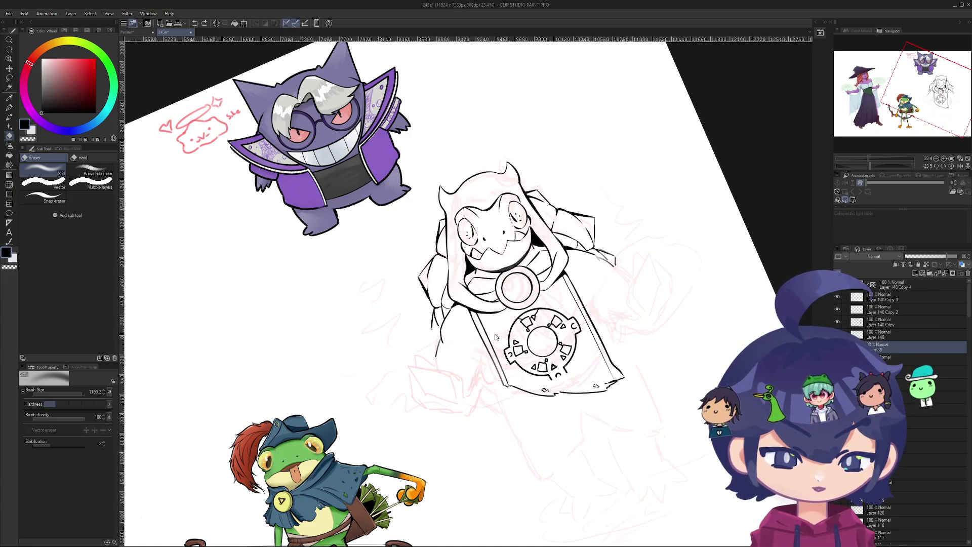
{"action": "key", "text": "ctrl+z"}
{"action": "key", "text": "ctrl+z"}
{"action": "key", "text": "ctrl+z"}
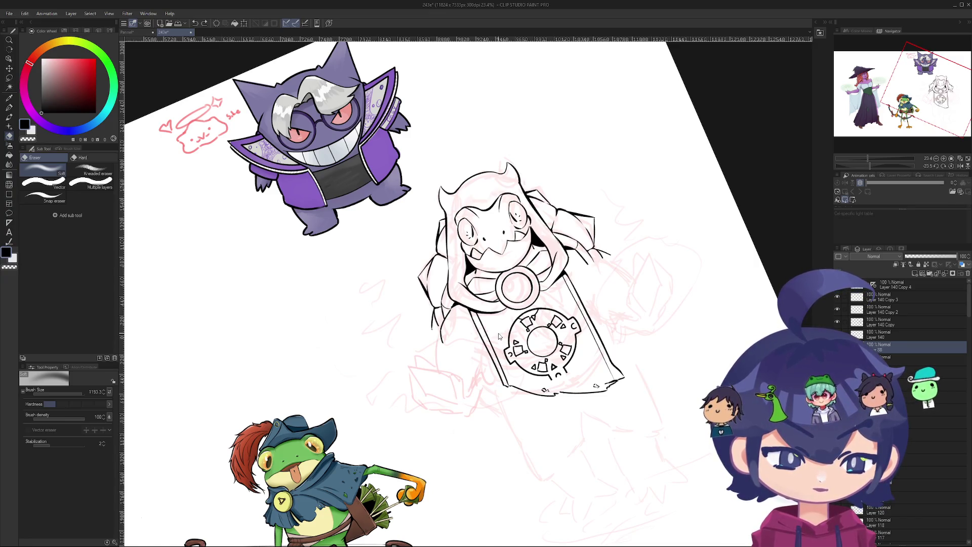
{"action": "scroll", "coordinate": [481, 326], "scroll_direction": "up", "scroll_amount": 4}
- Fade the pink sketch layer from 28% to 18% opacity and erase faint pink strokes at upper right
{"action": "left_click_drag", "start_coordinate": [917, 257], "coordinate": [938, 256]}
{"action": "left_click_drag", "start_coordinate": [493, 200], "coordinate": [479, 329]}
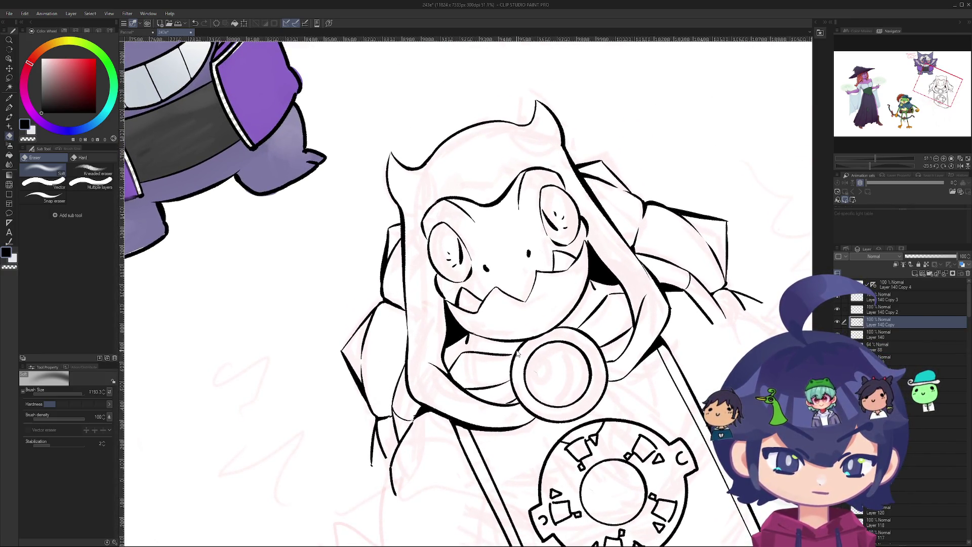
{"action": "mouse_move", "coordinate": [719, 152]}
{"action": "left_mouse_down"}
{"action": "mouse_move", "coordinate": [607, 216]}
{"action": "mouse_move", "coordinate": [791, 155]}
{"action": "left_mouse_up"}
{"action": "key", "text": "ctrl+z"}
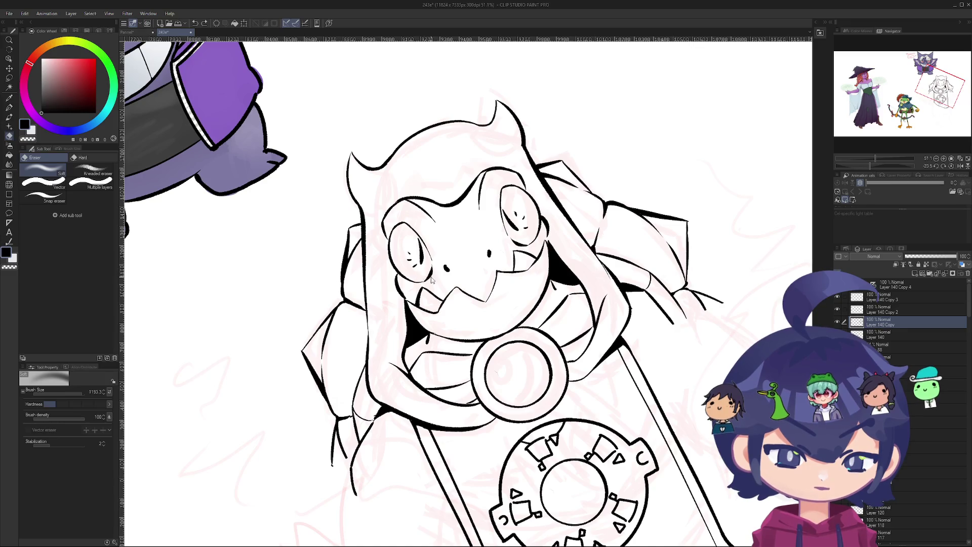
- Try nudging the Layer 140 face line art up and right, then revert it
{"action": "left_click", "coordinate": [430, 277], "text": "ctrl+shift"}
{"action": "left_click_drag", "start_coordinate": [431, 277], "coordinate": [471, 260]}
{"action": "key", "text": "ctrl+z"}
{"action": "key", "text": "ctrl+z"}
{"action": "key", "text": "ctrl+y"}
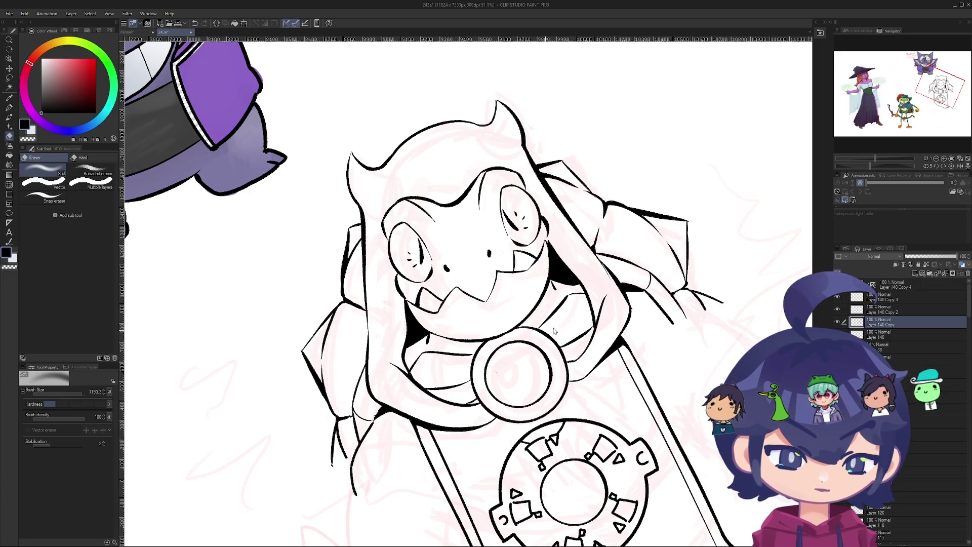
{"action": "key", "text": "ctrl+y"}
{"action": "key", "text": "ctrl+z"}
- Try shifting the top layer's dial linework up-right, then undo the move
{"action": "left_click", "coordinate": [557, 448], "text": "ctrl+shift"}
{"action": "left_click_drag", "start_coordinate": [557, 448], "coordinate": [755, 244]}
{"action": "key", "text": "ctrl+z"}
{"action": "scroll", "coordinate": [544, 324], "scroll_direction": "down", "scroll_amount": 5}
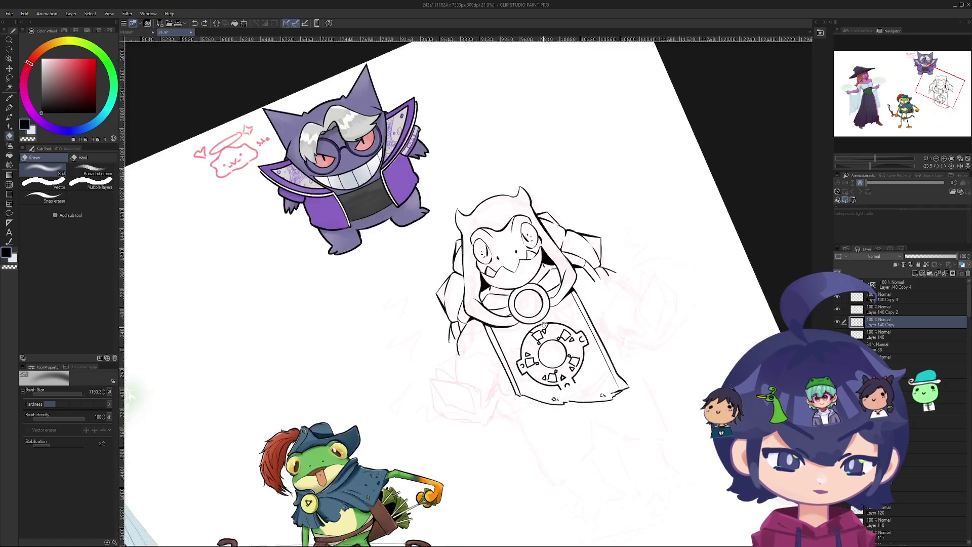
{"action": "scroll", "coordinate": [545, 324], "scroll_direction": "up", "scroll_amount": 2}
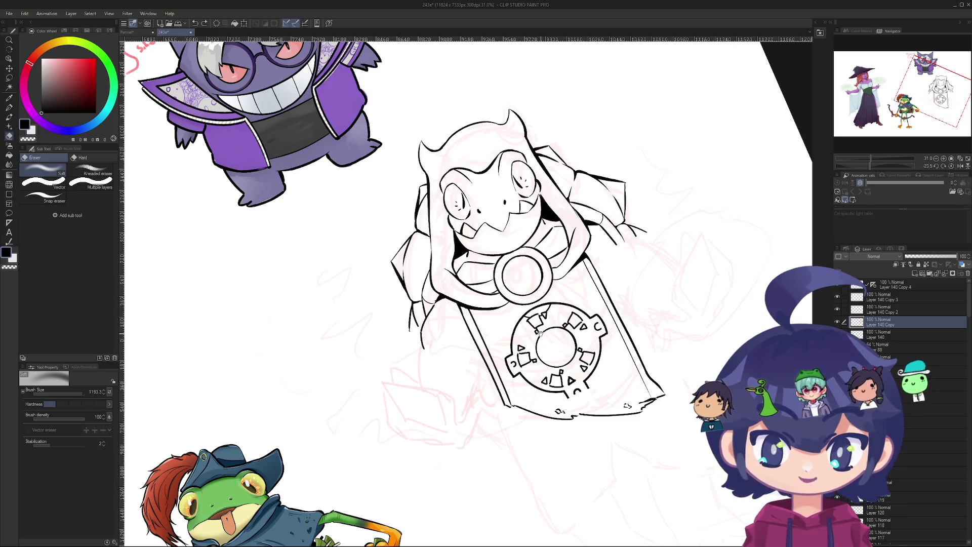
{"action": "scroll", "coordinate": [542, 334], "scroll_direction": "up", "scroll_amount": 2}
{"action": "scroll", "coordinate": [428, 315], "scroll_direction": "up", "scroll_amount": 8}
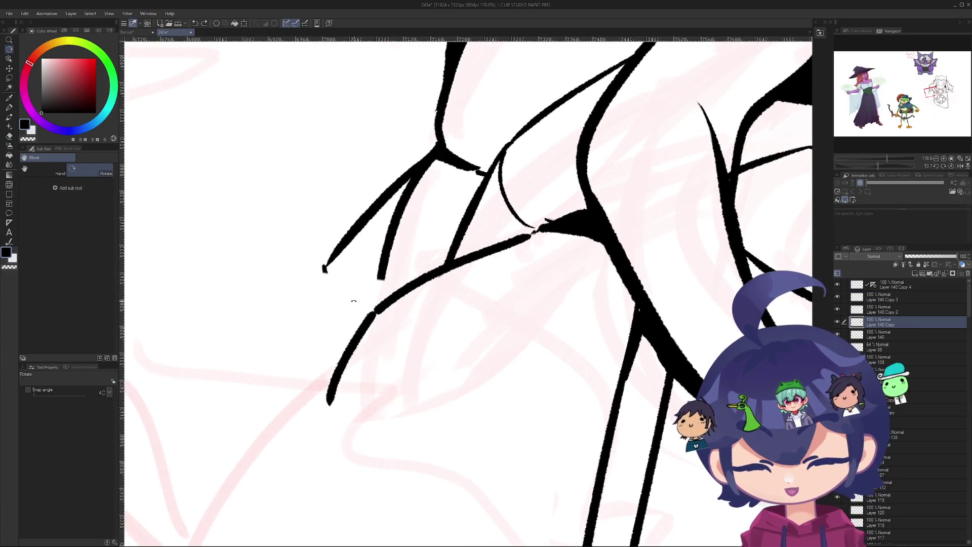
- Remove the stray lines on the creature's right claw with the Snap eraser
{"action": "key", "text": "p"}
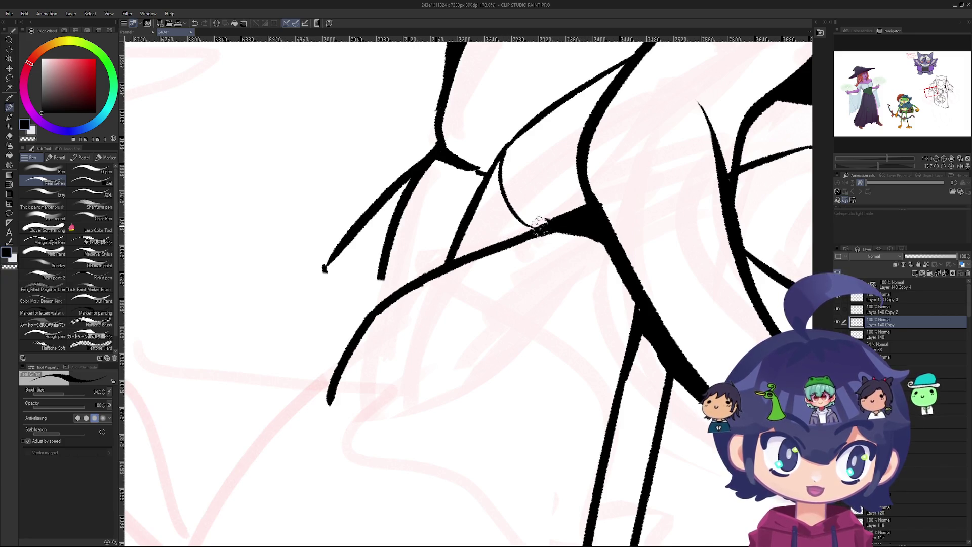
{"action": "scroll", "coordinate": [598, 201], "scroll_direction": "down", "scroll_amount": 10}
{"action": "left_click_drag", "start_coordinate": [597, 201], "coordinate": [423, 327]}
{"action": "scroll", "coordinate": [423, 327], "scroll_direction": "up", "scroll_amount": 5}
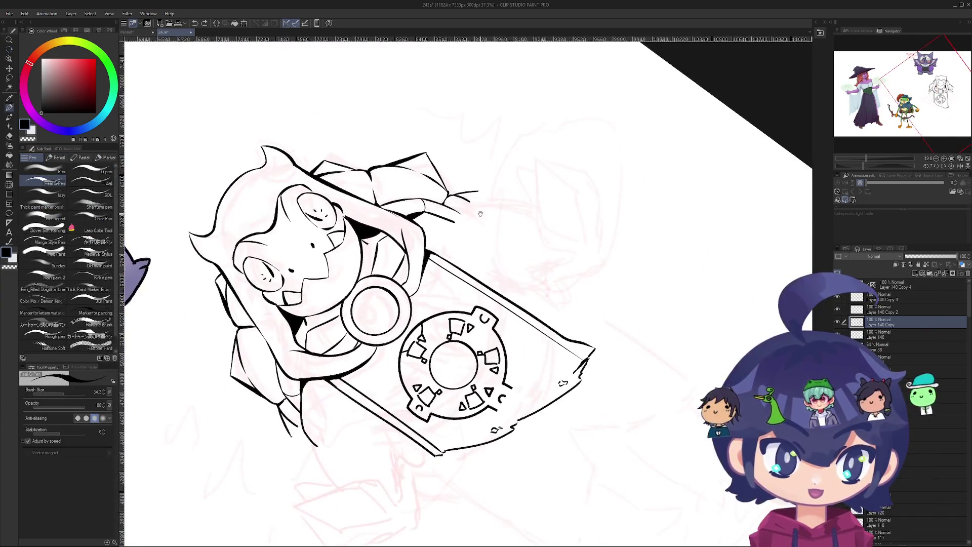
{"action": "mouse_move", "coordinate": [452, 237]}
{"action": "left_mouse_down"}
{"action": "mouse_move", "coordinate": [427, 239]}
{"action": "mouse_move", "coordinate": [521, 261]}
{"action": "left_mouse_up"}
{"action": "key", "text": "e"}
{"action": "left_click", "coordinate": [49, 197]}
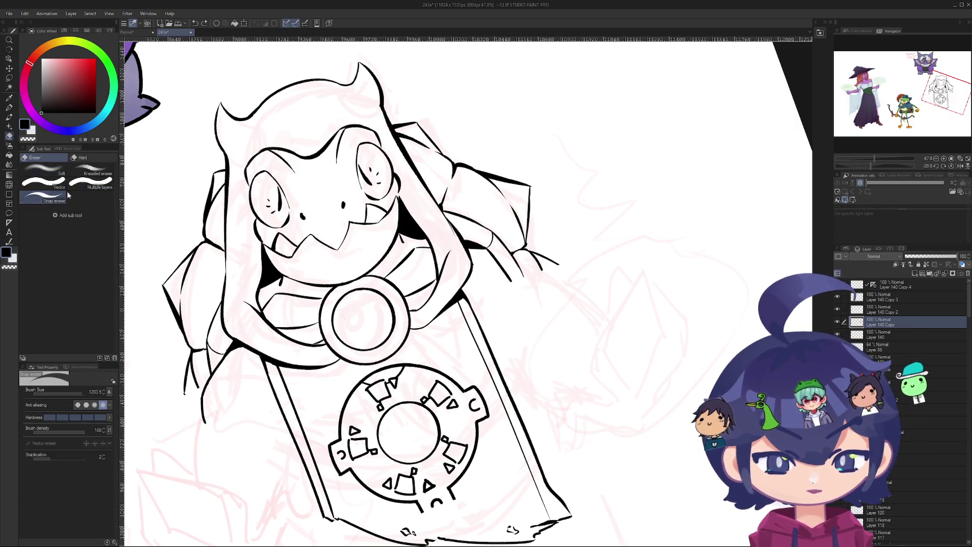
{"action": "left_click_drag", "start_coordinate": [496, 267], "coordinate": [487, 270]}
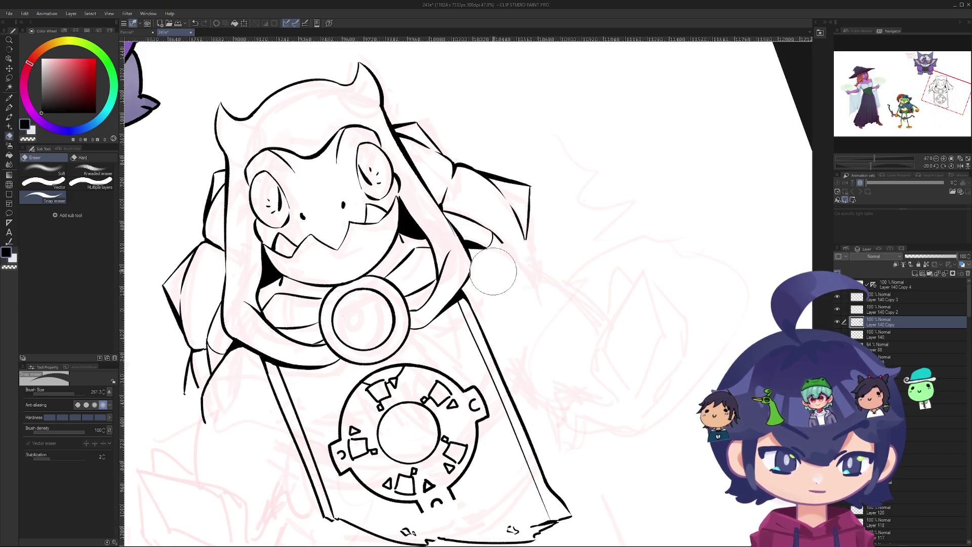
- Ink a long diagonal stroke on the arm with the Real G-Pen, redrawing until it looks right
{"action": "left_click_drag", "start_coordinate": [516, 243], "coordinate": [485, 241]}
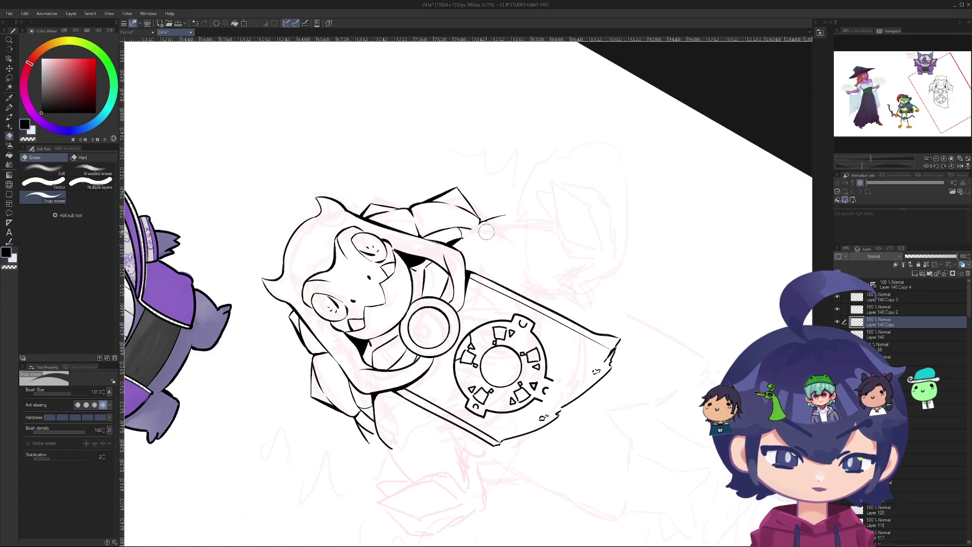
{"action": "scroll", "coordinate": [486, 231], "scroll_direction": "up", "scroll_amount": 5}
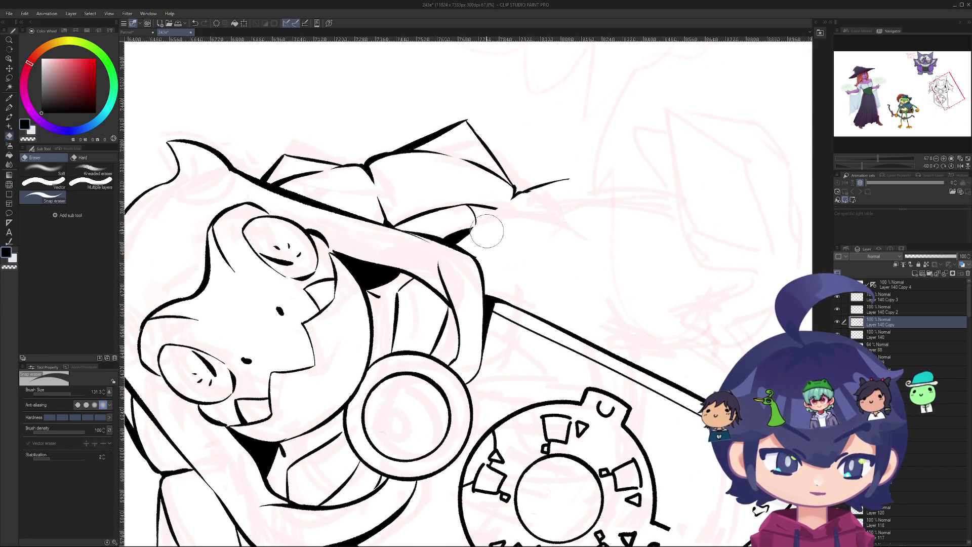
{"action": "left_click_drag", "start_coordinate": [474, 210], "coordinate": [464, 243]}
{"action": "scroll", "coordinate": [461, 256], "scroll_direction": "up", "scroll_amount": 4}
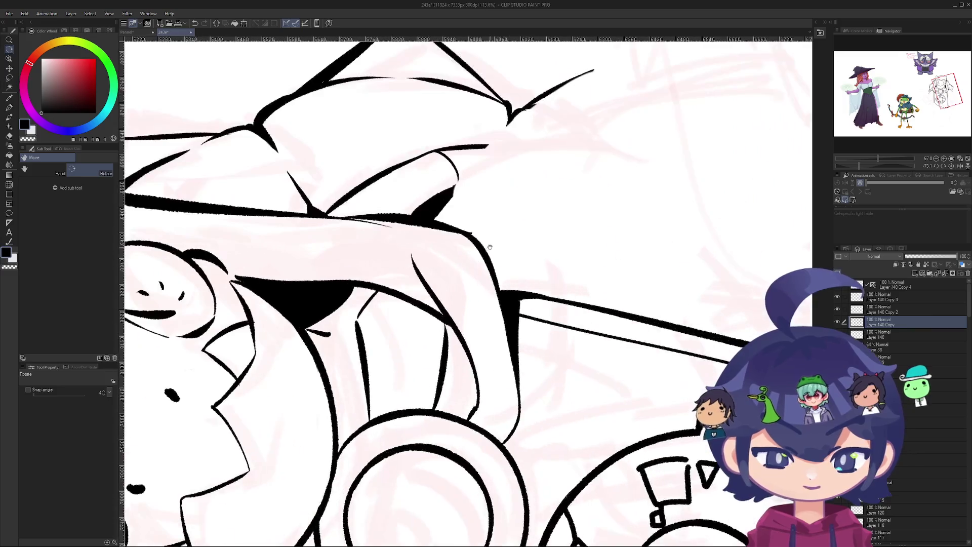
{"action": "scroll", "coordinate": [461, 256], "scroll_direction": "up", "scroll_amount": 6}
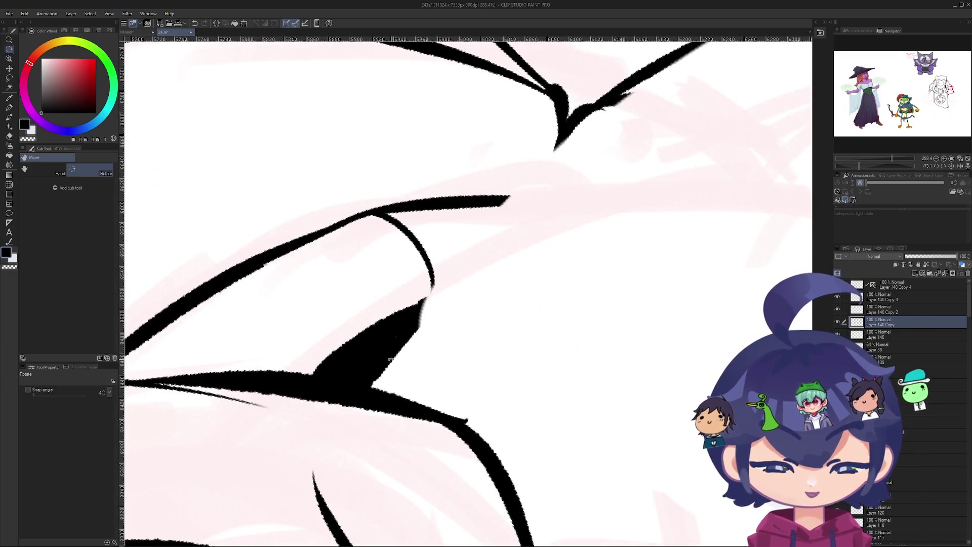
{"action": "mouse_move", "coordinate": [369, 369]}
{"action": "left_mouse_down"}
{"action": "mouse_move", "coordinate": [260, 434]}
{"action": "mouse_move", "coordinate": [441, 297]}
{"action": "mouse_move", "coordinate": [544, 243]}
{"action": "left_mouse_up"}
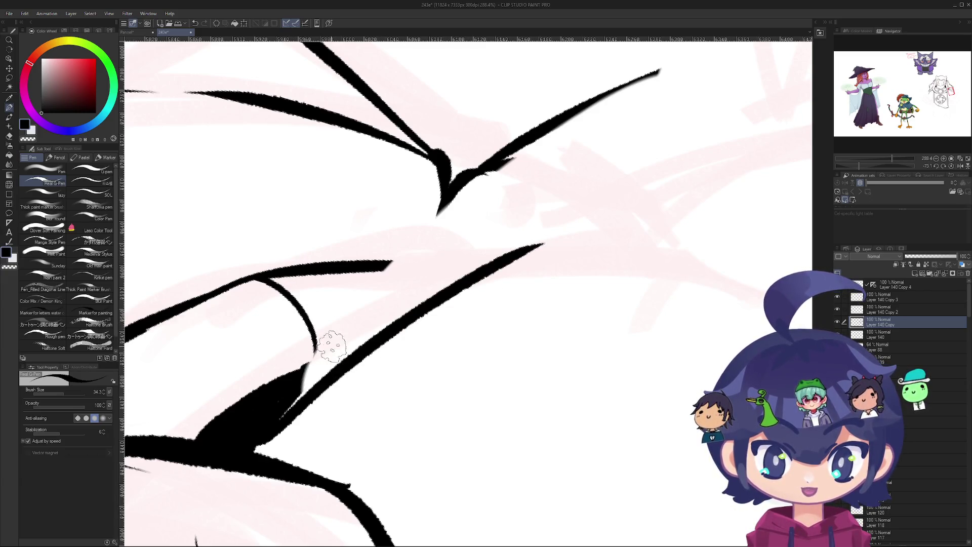
{"action": "key", "text": "ctrl+z"}
{"action": "left_click_drag", "start_coordinate": [256, 419], "coordinate": [527, 239]}
{"action": "key", "text": "ctrl+z"}
{"action": "left_click_drag", "start_coordinate": [254, 426], "coordinate": [533, 220]}
{"action": "key", "text": "ctrl+z"}
{"action": "left_click_drag", "start_coordinate": [250, 432], "coordinate": [539, 228]}
{"action": "key", "text": "ctrl+z"}
{"action": "left_click_drag", "start_coordinate": [248, 442], "coordinate": [536, 221]}
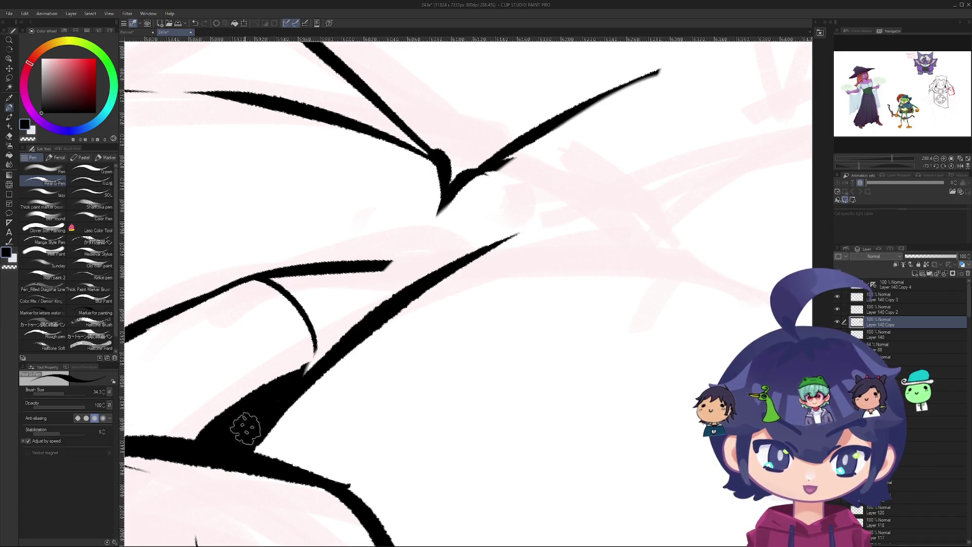
{"action": "key", "text": "ctrl+z"}
{"action": "left_click_drag", "start_coordinate": [256, 427], "coordinate": [508, 241]}
- Thicken the lower end of the new diagonal ink line with extra strokes
{"action": "left_click_drag", "start_coordinate": [284, 384], "coordinate": [340, 349]}
{"action": "left_click_drag", "start_coordinate": [254, 398], "coordinate": [339, 355]}
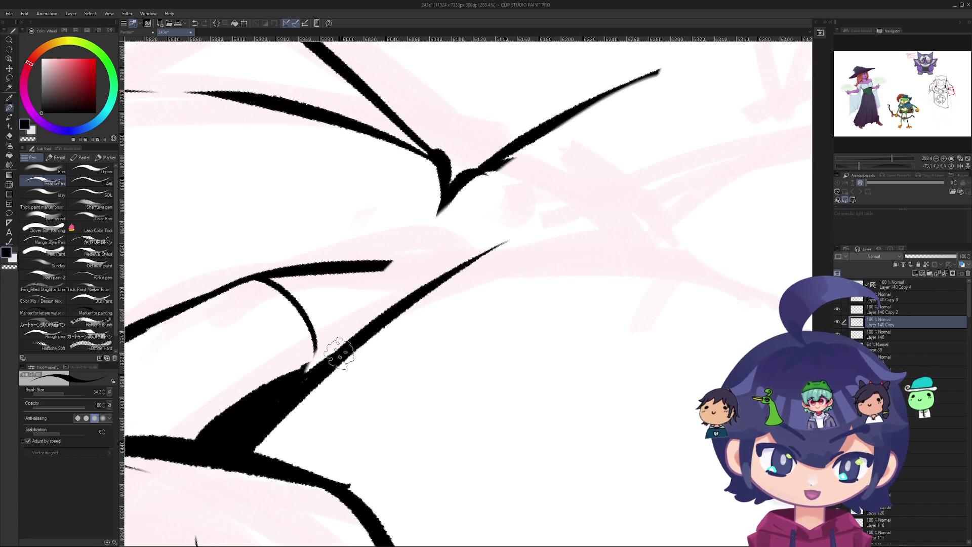
{"action": "left_click_drag", "start_coordinate": [258, 400], "coordinate": [344, 354]}
{"action": "scroll", "coordinate": [375, 299], "scroll_direction": "down", "scroll_amount": 10}
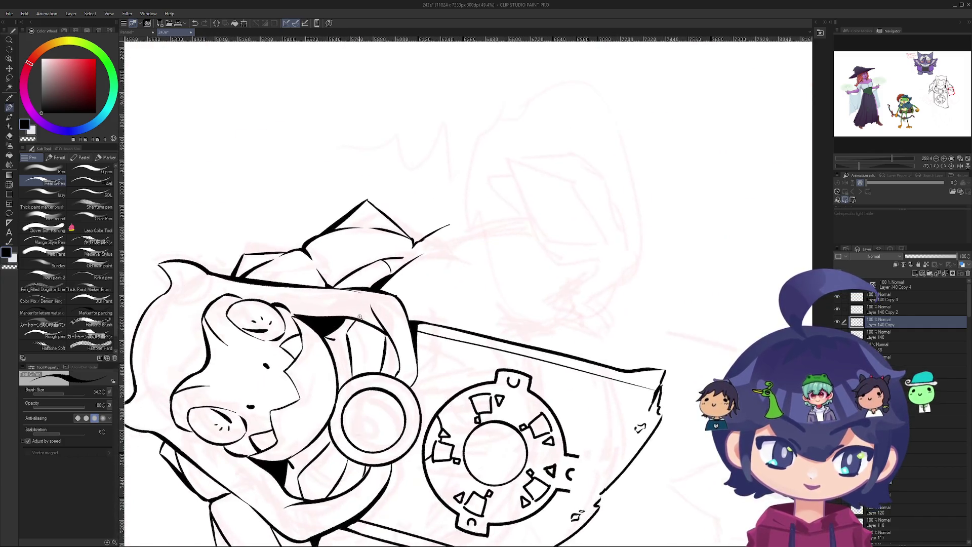
- Rotate the page and zoom out to look over the whole drawing
{"action": "left_click_drag", "start_coordinate": [368, 273], "coordinate": [394, 322]}
{"action": "scroll", "coordinate": [394, 323], "scroll_direction": "up", "scroll_amount": 8}
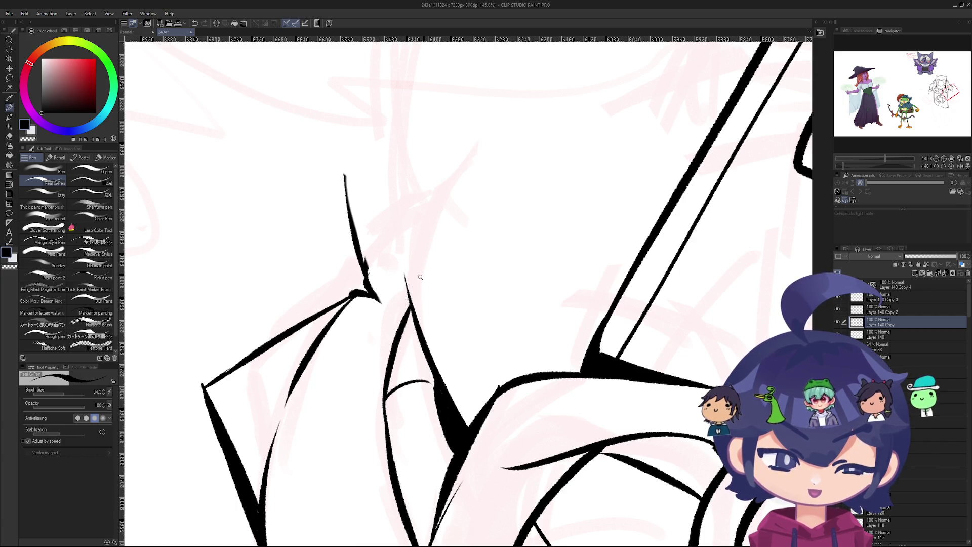
{"action": "scroll", "coordinate": [420, 277], "scroll_direction": "down", "scroll_amount": 10}
{"action": "mouse_move", "coordinate": [420, 277]}
{"action": "left_mouse_down"}
{"action": "mouse_move", "coordinate": [431, 284]}
{"action": "mouse_move", "coordinate": [384, 243]}
{"action": "mouse_move", "coordinate": [353, 256]}
{"action": "mouse_move", "coordinate": [332, 369]}
{"action": "mouse_move", "coordinate": [299, 387]}
{"action": "mouse_move", "coordinate": [263, 354]}
{"action": "mouse_move", "coordinate": [324, 395]}
{"action": "mouse_move", "coordinate": [284, 304]}
{"action": "mouse_move", "coordinate": [382, 261]}
{"action": "mouse_move", "coordinate": [353, 387]}
{"action": "mouse_move", "coordinate": [403, 402]}
{"action": "left_mouse_up"}
{"action": "key", "text": "p"}
{"action": "scroll", "coordinate": [365, 314], "scroll_direction": "up", "scroll_amount": 2}
{"action": "scroll", "coordinate": [243, 393], "scroll_direction": "up", "scroll_amount": 4}
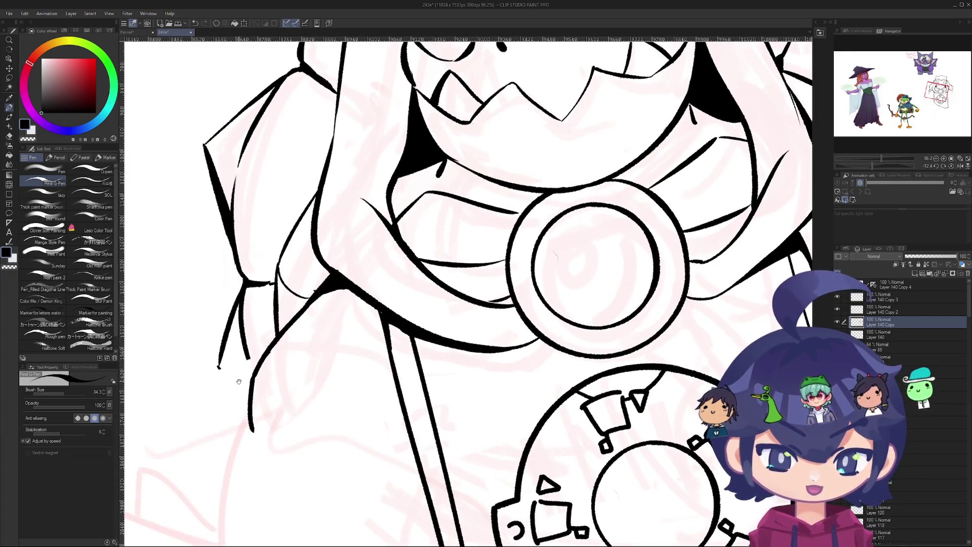
{"action": "scroll", "coordinate": [239, 381], "scroll_direction": "up", "scroll_amount": 2}
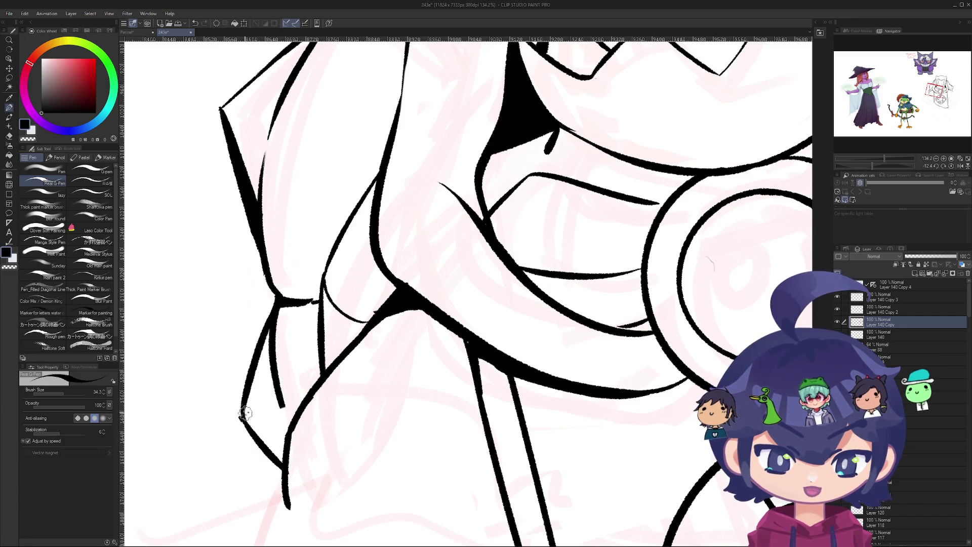
- Rotate and zoom into a close-up of where the diagonal line meets the lower line
{"action": "key", "text": "e"}
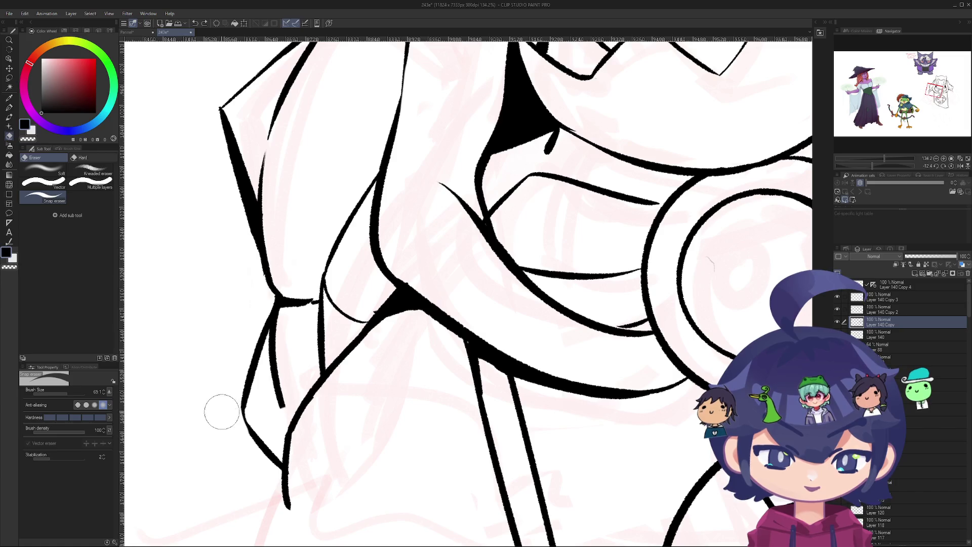
{"action": "left_click_drag", "start_coordinate": [300, 280], "coordinate": [278, 309]}
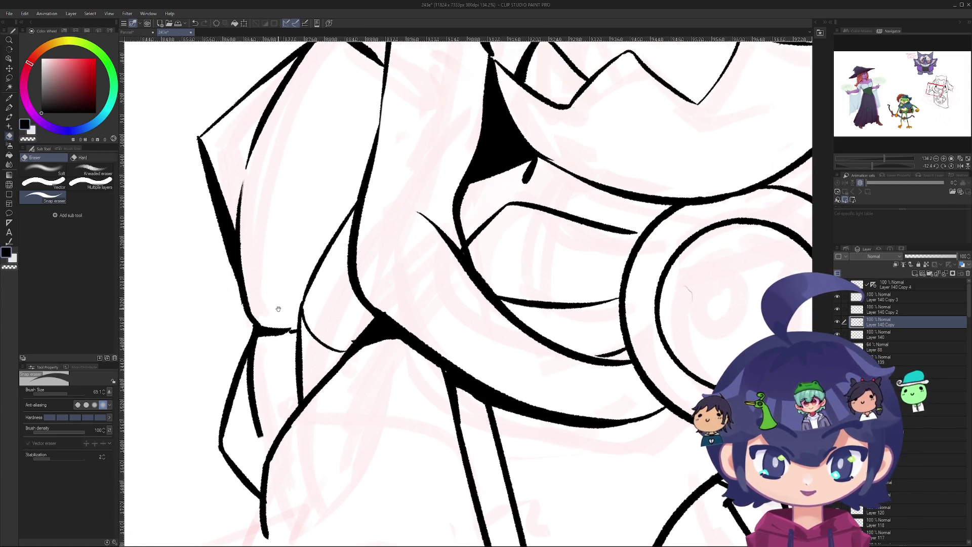
{"action": "scroll", "coordinate": [315, 179], "scroll_direction": "down", "scroll_amount": 5}
{"action": "mouse_move", "coordinate": [315, 178]}
{"action": "left_mouse_down"}
{"action": "mouse_move", "coordinate": [334, 207]}
{"action": "mouse_move", "coordinate": [323, 218]}
{"action": "left_mouse_up"}
{"action": "scroll", "coordinate": [302, 407], "scroll_direction": "up", "scroll_amount": 5}
{"action": "mouse_move", "coordinate": [303, 282]}
{"action": "left_mouse_down"}
{"action": "mouse_move", "coordinate": [469, 147]}
{"action": "mouse_move", "coordinate": [326, 291]}
{"action": "mouse_move", "coordinate": [240, 302]}
{"action": "left_mouse_up"}
{"action": "scroll", "coordinate": [240, 303], "scroll_direction": "up", "scroll_amount": 5}
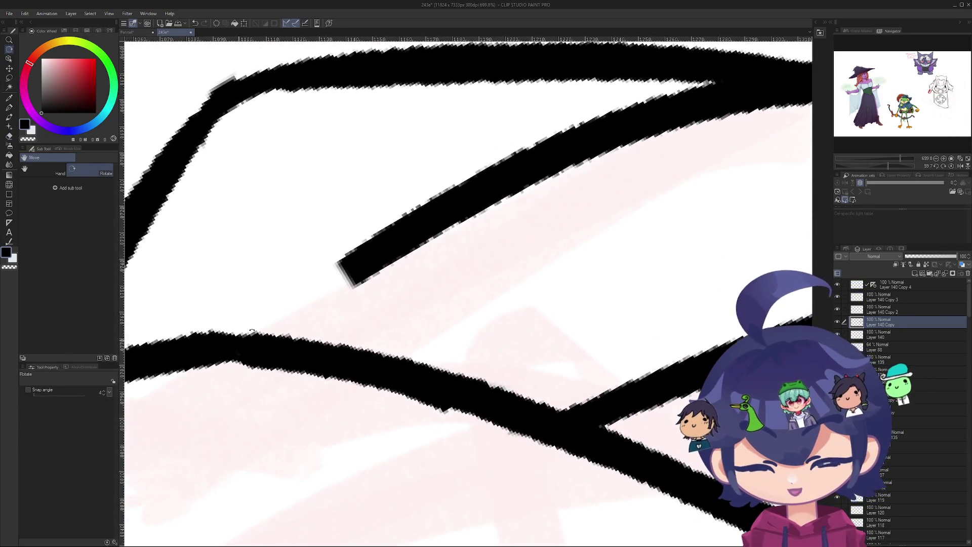
- Draw a Real G-Pen stroke joining the diagonal line to the line below, redrawing it further left
{"action": "key", "text": "p"}
{"action": "mouse_move", "coordinate": [239, 343]}
{"action": "left_mouse_down"}
{"action": "mouse_move", "coordinate": [395, 250]}
{"action": "mouse_move", "coordinate": [387, 232]}
{"action": "left_mouse_up"}
{"action": "key", "text": "ctrl+z"}
{"action": "key", "text": "ctrl+z"}
{"action": "mouse_move", "coordinate": [240, 342]}
{"action": "left_mouse_down"}
{"action": "mouse_move", "coordinate": [395, 243]}
{"action": "mouse_move", "coordinate": [314, 405]}
{"action": "mouse_move", "coordinate": [326, 437]}
{"action": "mouse_move", "coordinate": [379, 213]}
{"action": "mouse_move", "coordinate": [336, 434]}
{"action": "mouse_move", "coordinate": [315, 340]}
{"action": "mouse_move", "coordinate": [578, 493]}
{"action": "left_mouse_up"}
{"action": "scroll", "coordinate": [378, 253], "scroll_direction": "down", "scroll_amount": 10}
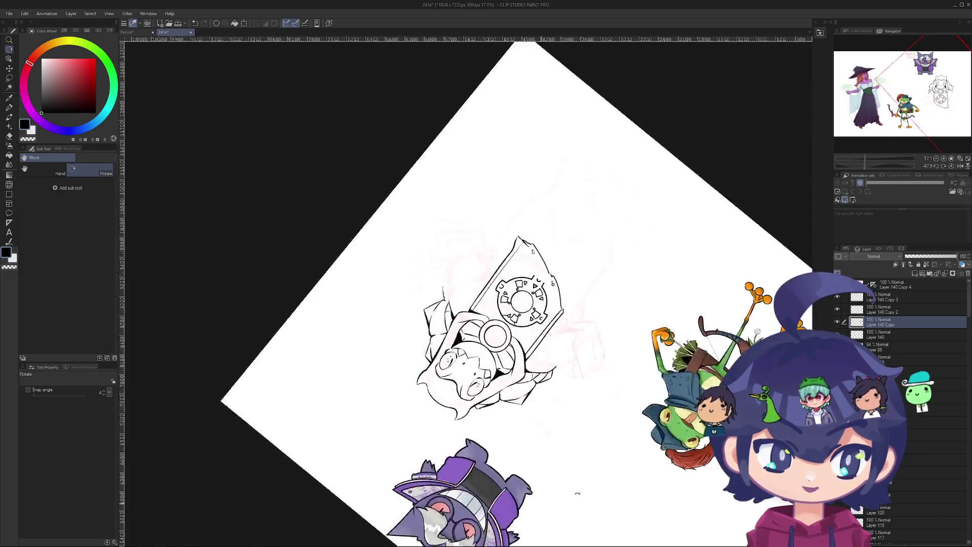
- Erase the stray thin vertical stroke beside the banner with the Snap eraser
{"action": "scroll", "coordinate": [459, 299], "scroll_direction": "up", "scroll_amount": 8}
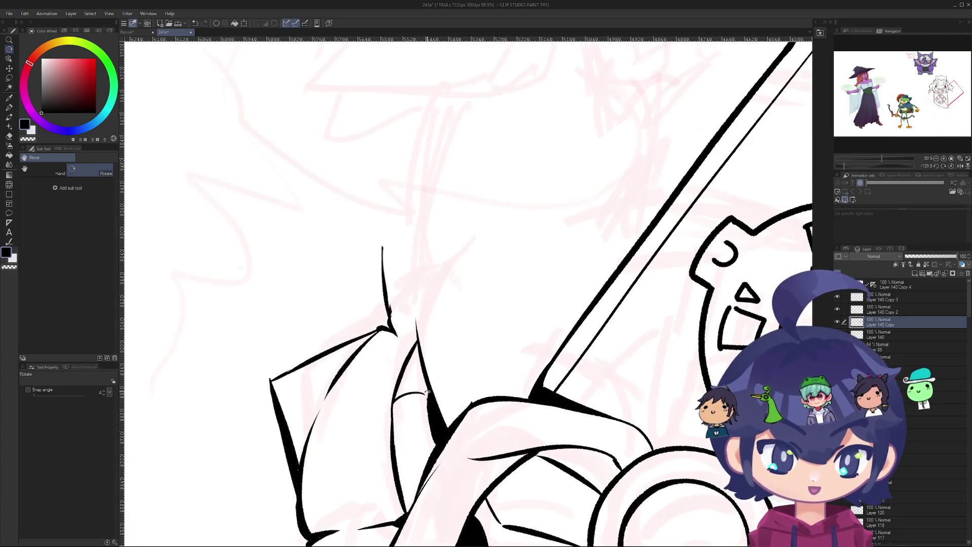
{"action": "key", "text": "p"}
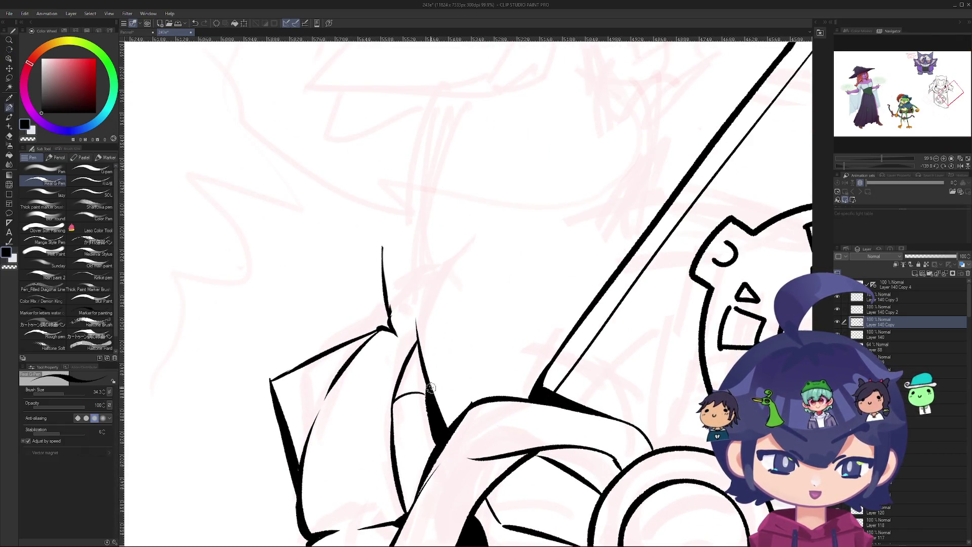
{"action": "scroll", "coordinate": [420, 325], "scroll_direction": "down", "scroll_amount": 5}
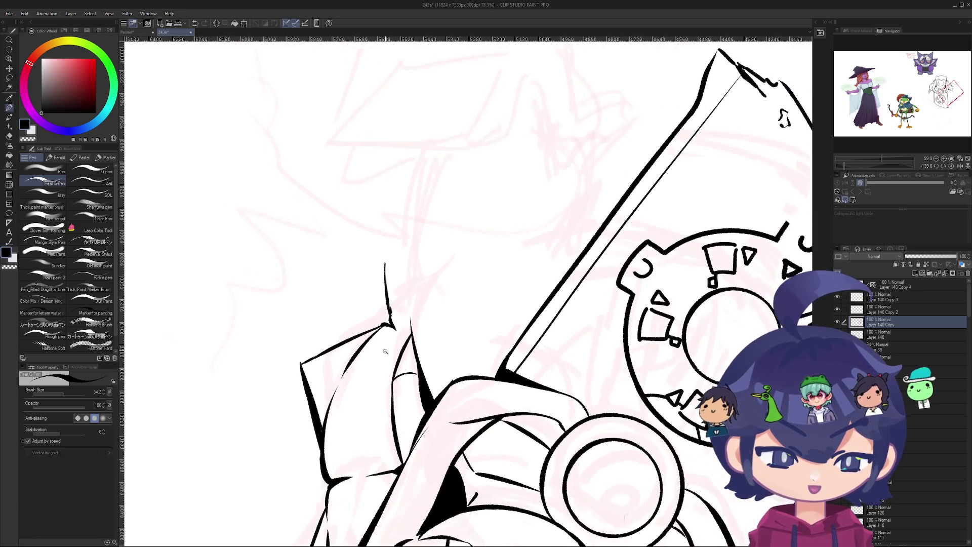
{"action": "scroll", "coordinate": [421, 325], "scroll_direction": "up", "scroll_amount": 5}
{"action": "key", "text": "e"}
{"action": "scroll", "coordinate": [411, 364], "scroll_direction": "up", "scroll_amount": 1}
{"action": "mouse_move", "coordinate": [396, 314]}
{"action": "left_mouse_down"}
{"action": "mouse_move", "coordinate": [411, 364]}
{"action": "mouse_move", "coordinate": [361, 347]}
{"action": "mouse_move", "coordinate": [347, 363]}
{"action": "mouse_move", "coordinate": [414, 456]}
{"action": "mouse_move", "coordinate": [405, 405]}
{"action": "left_mouse_up"}
- Ink a clean vertical line along the hood's edge with the Real G-Pen, redrawing it once
{"action": "key", "text": "r"}
{"action": "scroll", "coordinate": [396, 335], "scroll_direction": "down", "scroll_amount": 10}
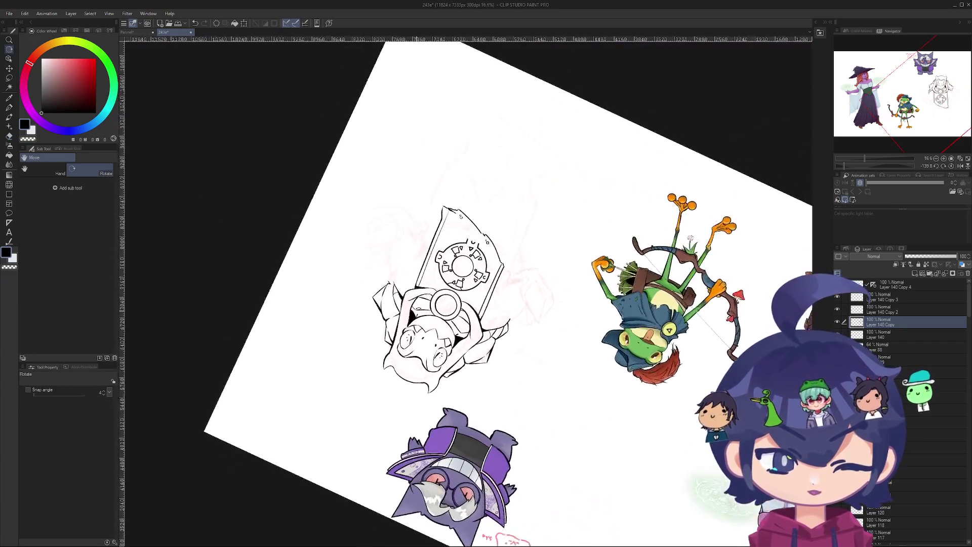
{"action": "key", "text": "e"}
{"action": "scroll", "coordinate": [384, 280], "scroll_direction": "up", "scroll_amount": 1}
{"action": "scroll", "coordinate": [384, 280], "scroll_direction": "up", "scroll_amount": 3}
{"action": "key", "text": "o"}
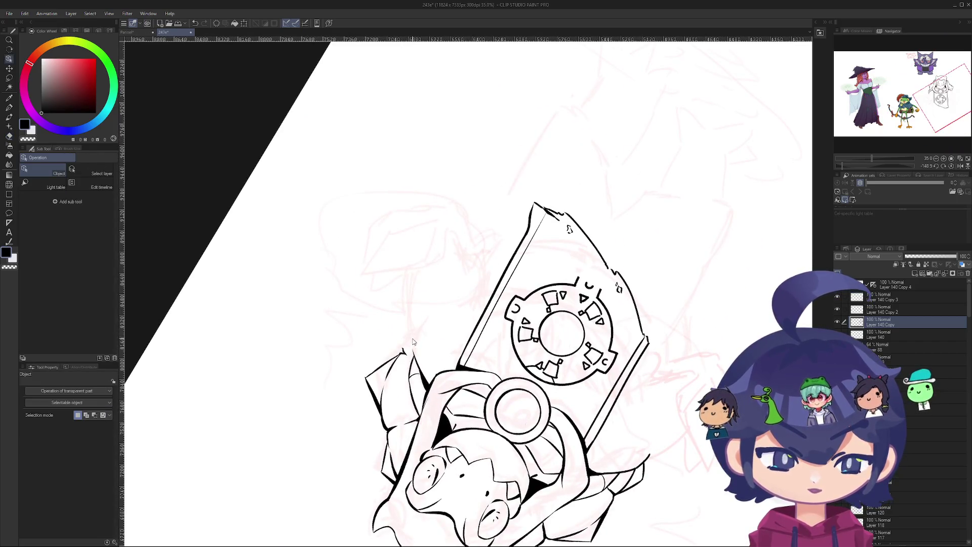
{"action": "key", "text": "p"}
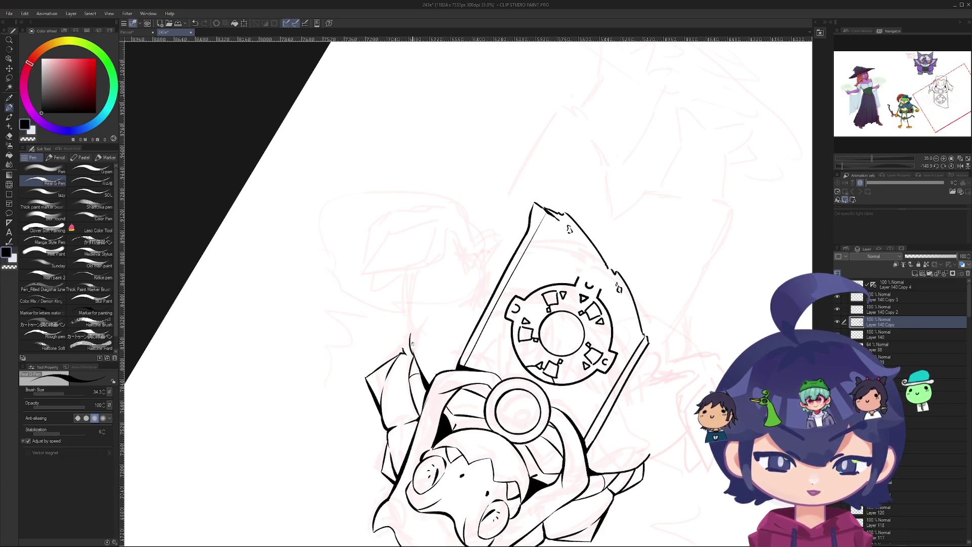
{"action": "scroll", "coordinate": [413, 320], "scroll_direction": "up", "scroll_amount": 6}
{"action": "left_click_drag", "start_coordinate": [381, 378], "coordinate": [383, 486]}
{"action": "key", "text": "ctrl+z"}
{"action": "left_click_drag", "start_coordinate": [380, 397], "coordinate": [385, 462]}
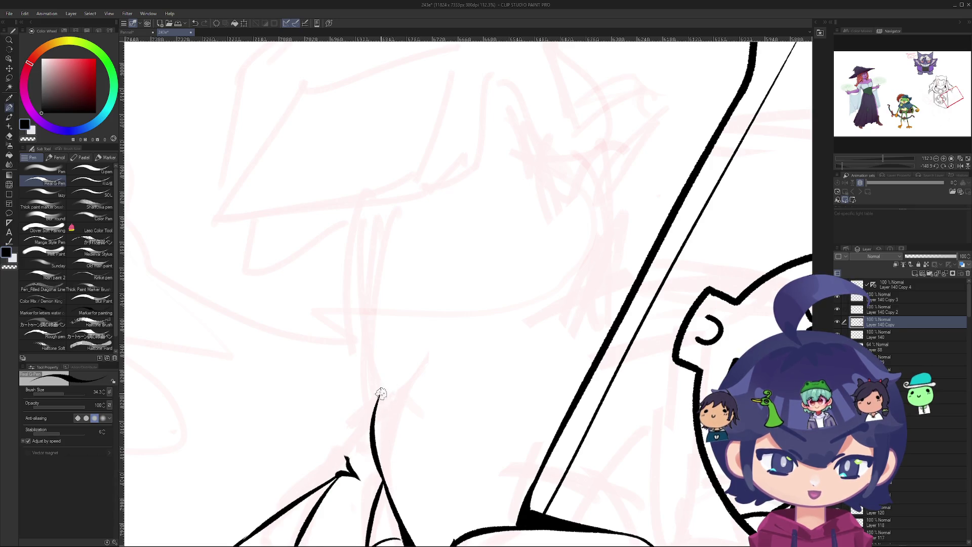
- Pan and rotate the canvas counter-clockwise to review the new hood line
{"action": "scroll", "coordinate": [381, 394], "scroll_direction": "down", "scroll_amount": 8}
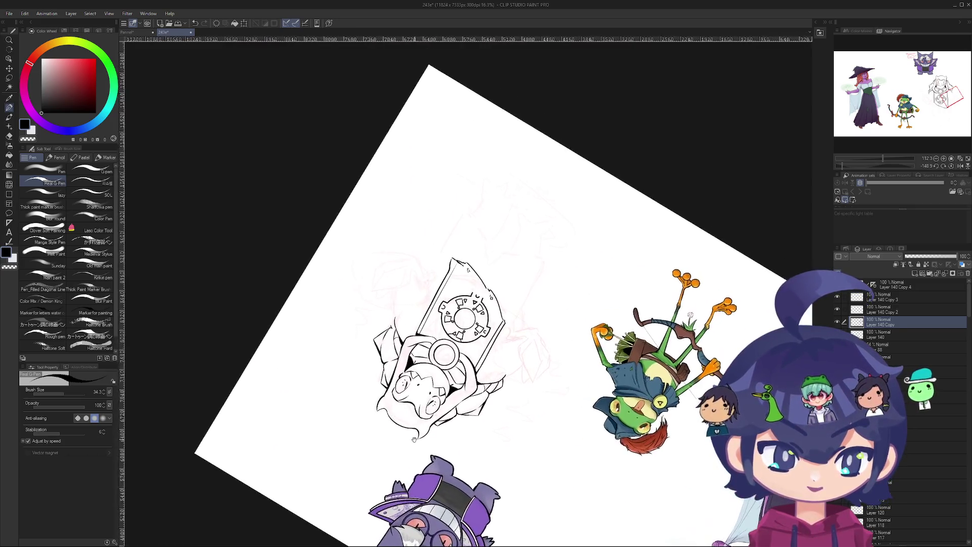
{"action": "left_click_drag", "start_coordinate": [413, 440], "coordinate": [398, 443]}
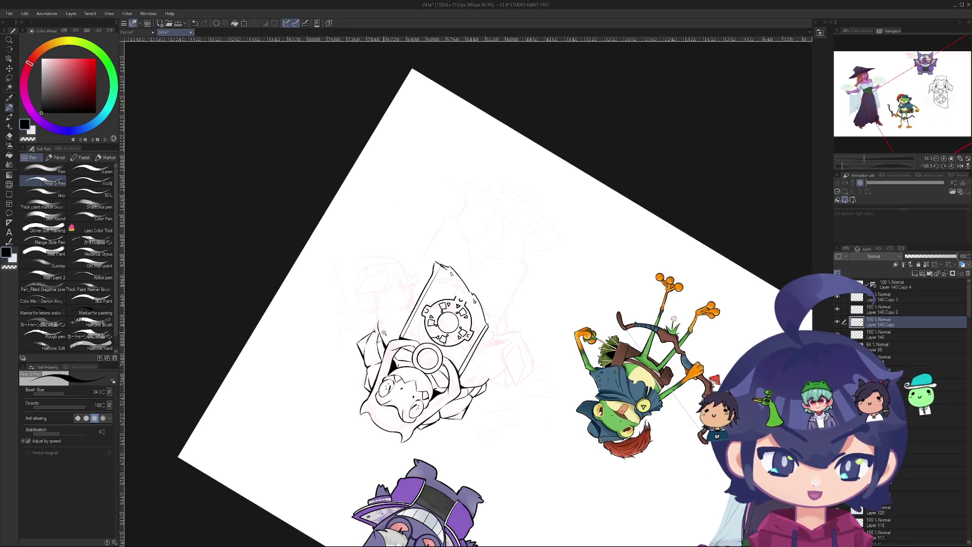
{"action": "scroll", "coordinate": [384, 332], "scroll_direction": "up", "scroll_amount": 5}
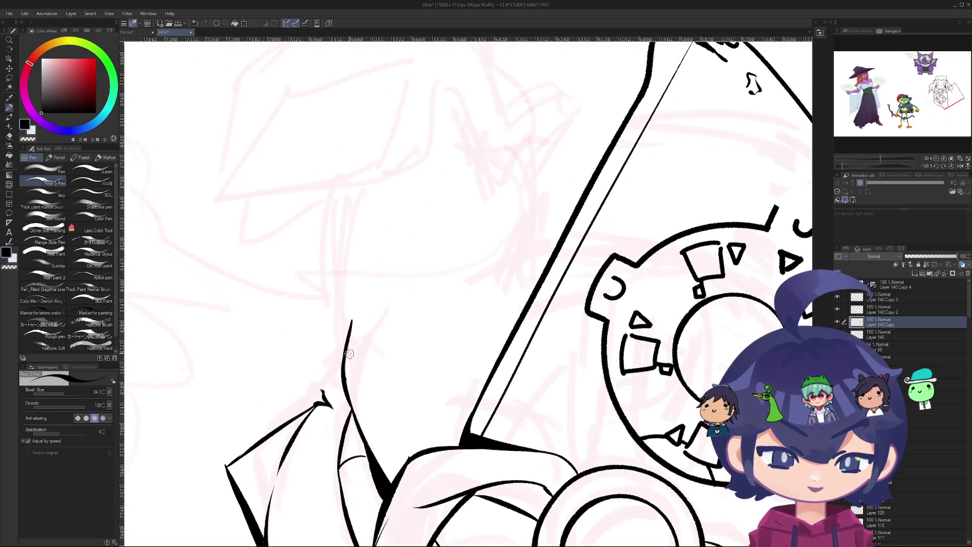
{"action": "scroll", "coordinate": [424, 294], "scroll_direction": "down", "scroll_amount": 6}
{"action": "scroll", "coordinate": [493, 244], "scroll_direction": "up", "scroll_amount": 3}
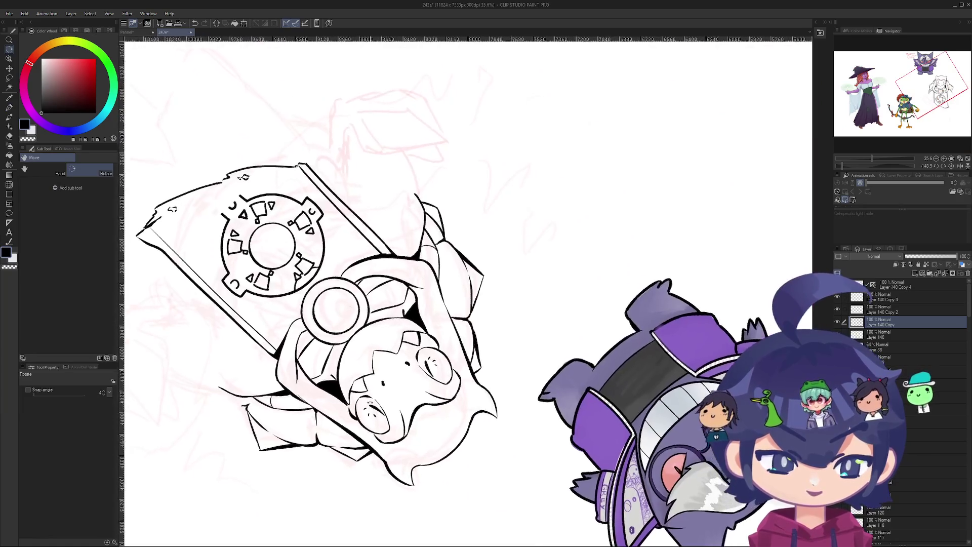
{"action": "mouse_move", "coordinate": [493, 243]}
{"action": "left_mouse_down"}
{"action": "mouse_move", "coordinate": [487, 270]}
{"action": "mouse_move", "coordinate": [457, 300]}
{"action": "mouse_move", "coordinate": [430, 413]}
{"action": "mouse_move", "coordinate": [420, 390]}
{"action": "left_mouse_up"}
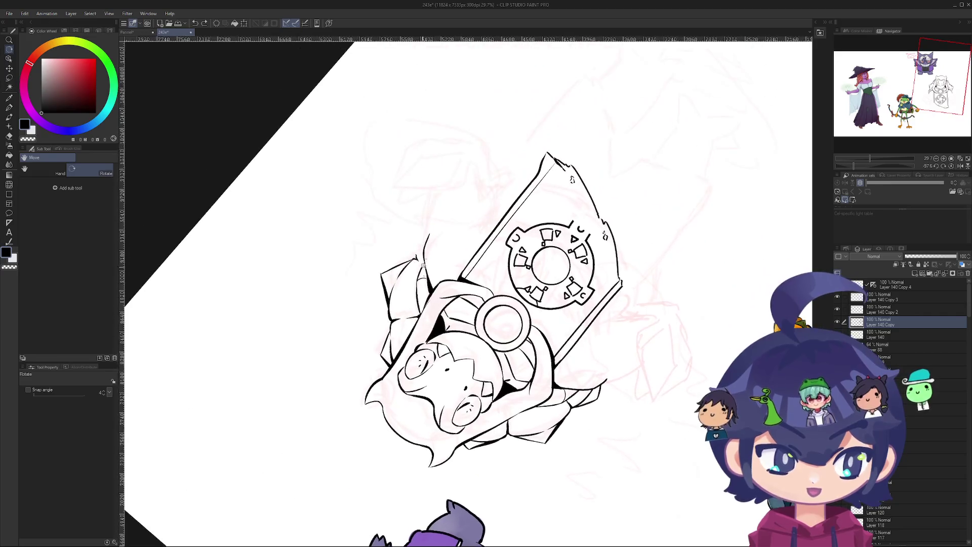
{"action": "scroll", "coordinate": [416, 386], "scroll_direction": "up", "scroll_amount": 8}
{"action": "scroll", "coordinate": [417, 386], "scroll_direction": "up", "scroll_amount": 5}
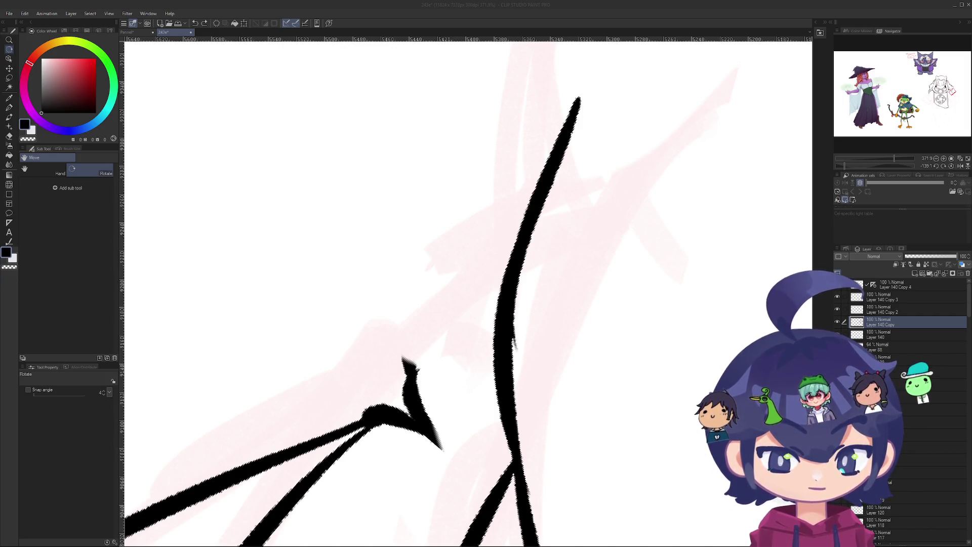
- Erase the stray specks along the hood's curved ink line with a size-36 eraser, rotating the canvas as needed
{"action": "left_click_drag", "start_coordinate": [719, 243], "coordinate": [728, 220]}
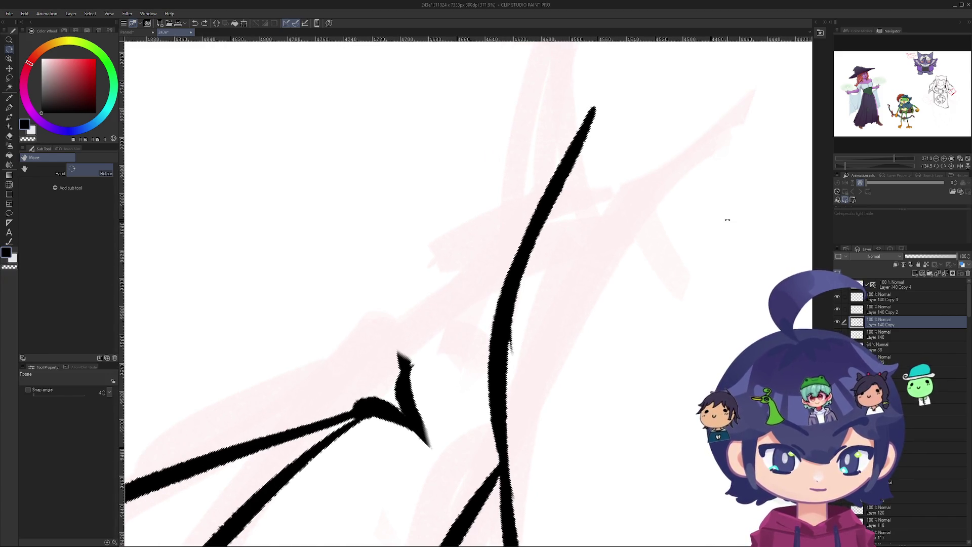
{"action": "scroll", "coordinate": [728, 219], "scroll_direction": "down", "scroll_amount": 5}
{"action": "mouse_move", "coordinate": [594, 297]}
{"action": "left_mouse_down"}
{"action": "mouse_move", "coordinate": [478, 343]}
{"action": "mouse_move", "coordinate": [496, 389]}
{"action": "mouse_move", "coordinate": [489, 332]}
{"action": "left_mouse_up"}
{"action": "key", "text": "e"}
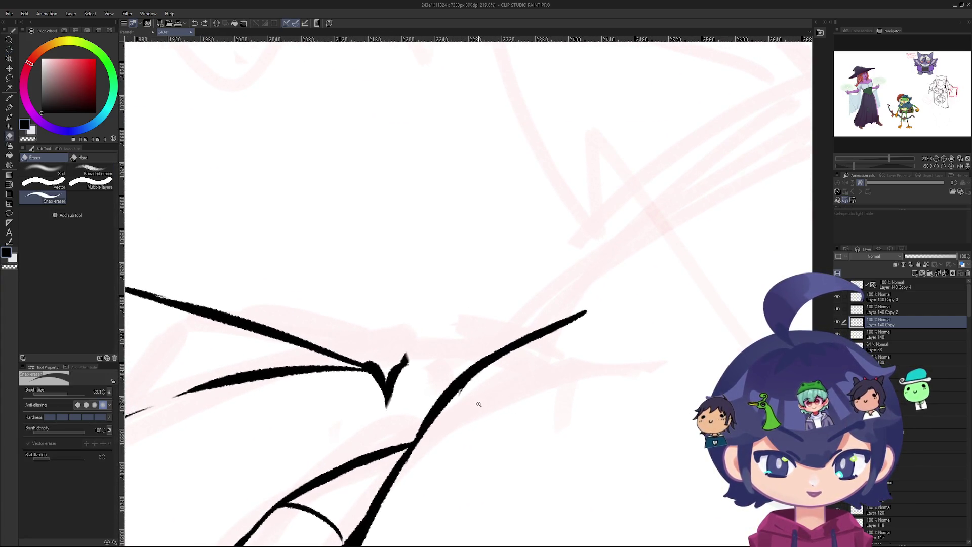
{"action": "scroll", "coordinate": [477, 401], "scroll_direction": "up", "scroll_amount": 5}
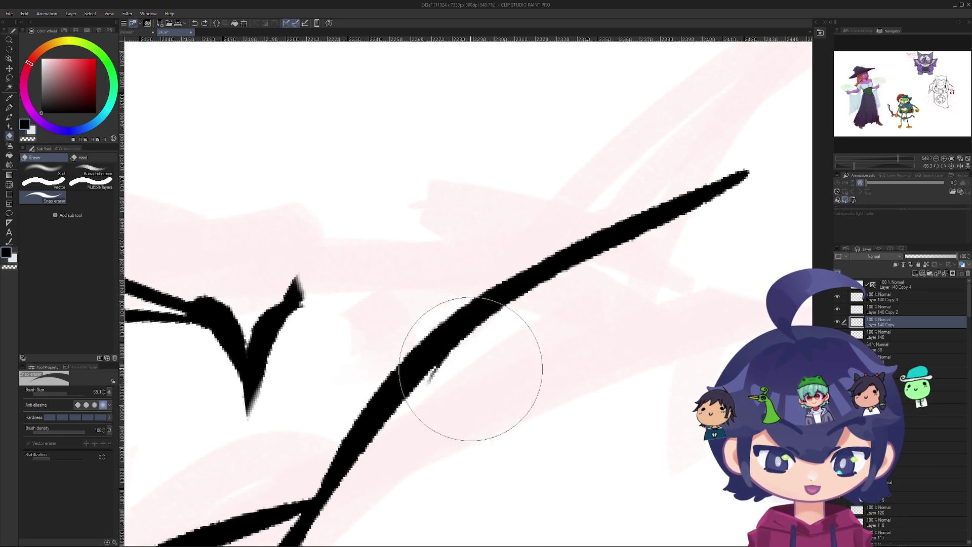
{"action": "mouse_move", "coordinate": [517, 441]}
{"action": "left_mouse_down", "text": "ctrl+alt"}
{"action": "mouse_move", "coordinate": [482, 369]}
{"action": "mouse_move", "coordinate": [503, 434]}
{"action": "left_mouse_up", "text": "ctrl+alt"}
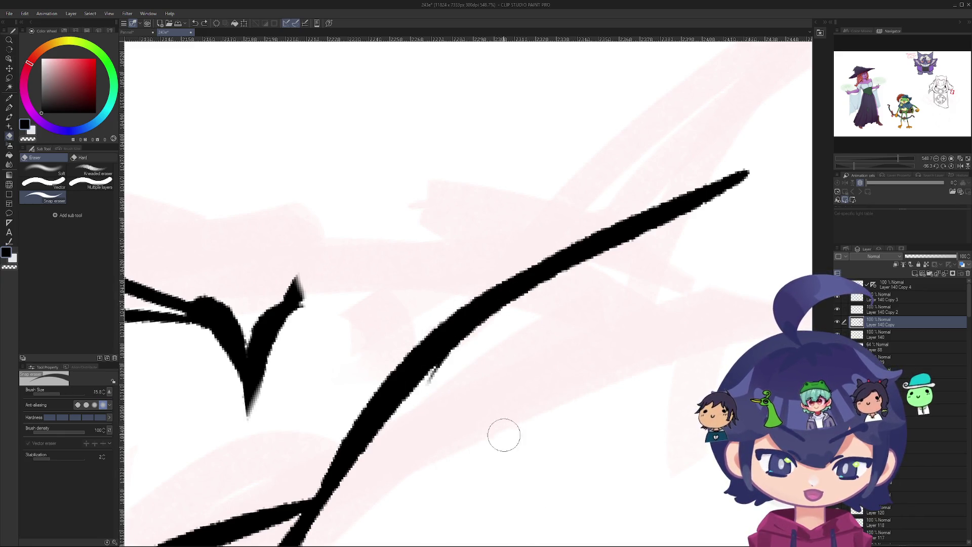
{"action": "left_click_drag", "start_coordinate": [437, 385], "coordinate": [441, 382]}
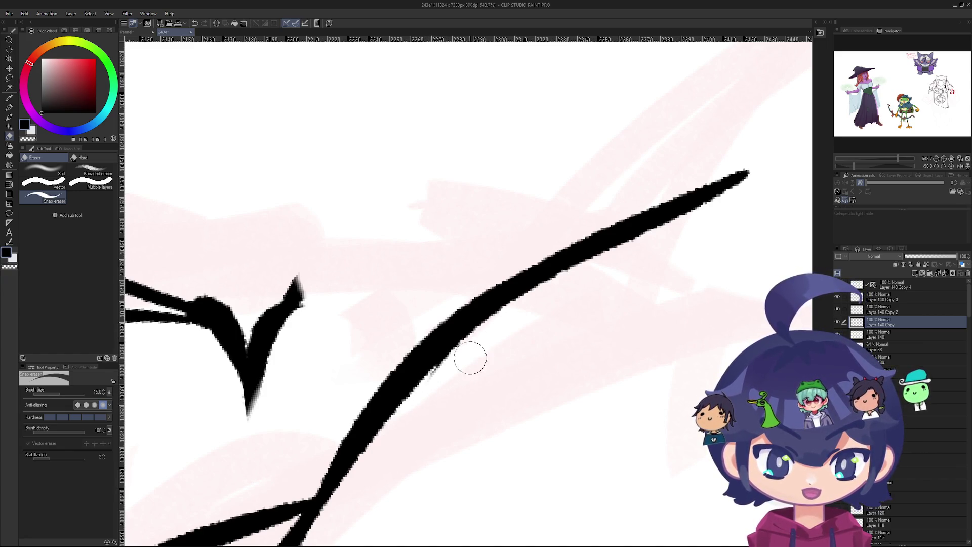
{"action": "scroll", "coordinate": [542, 317], "scroll_direction": "down", "scroll_amount": 10}
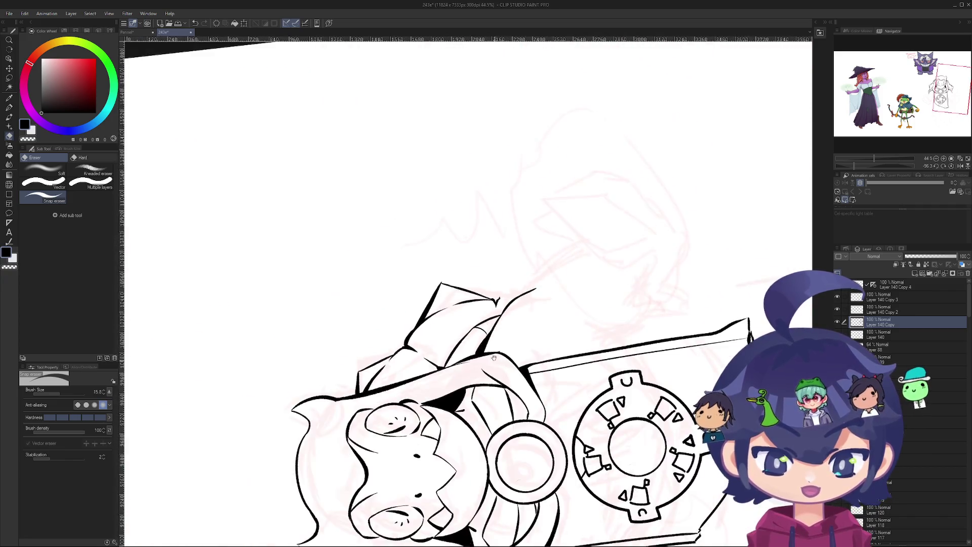
{"action": "mouse_move", "coordinate": [542, 317]}
{"action": "left_mouse_down"}
{"action": "mouse_move", "coordinate": [527, 355]}
{"action": "mouse_move", "coordinate": [415, 385]}
{"action": "mouse_move", "coordinate": [365, 364]}
{"action": "left_mouse_up"}
- Zoom in and ink over the gap where lines meet on the frog's right side with the Real G-Pen
{"action": "key", "text": "e"}
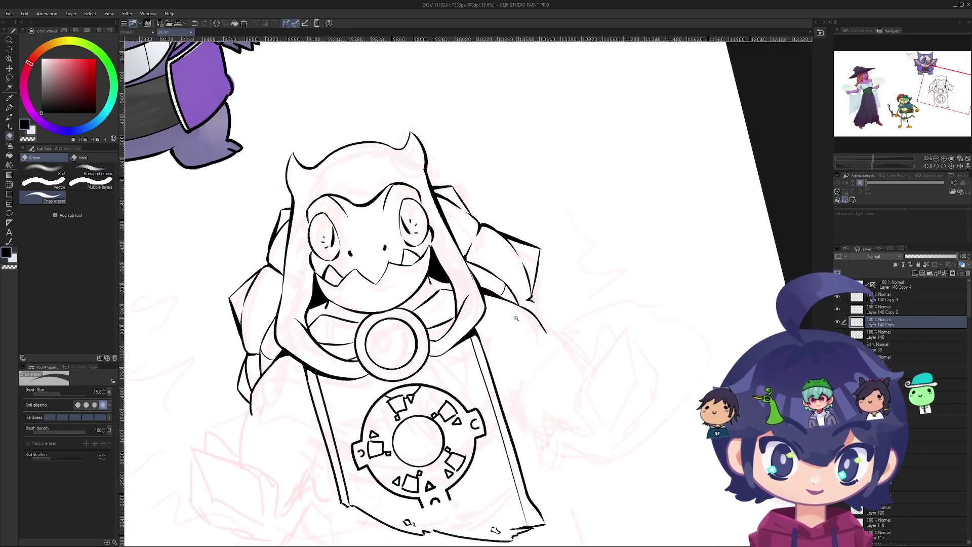
{"action": "scroll", "coordinate": [508, 305], "scroll_direction": "up", "scroll_amount": 8}
{"action": "scroll", "coordinate": [508, 304], "scroll_direction": "up", "scroll_amount": 4}
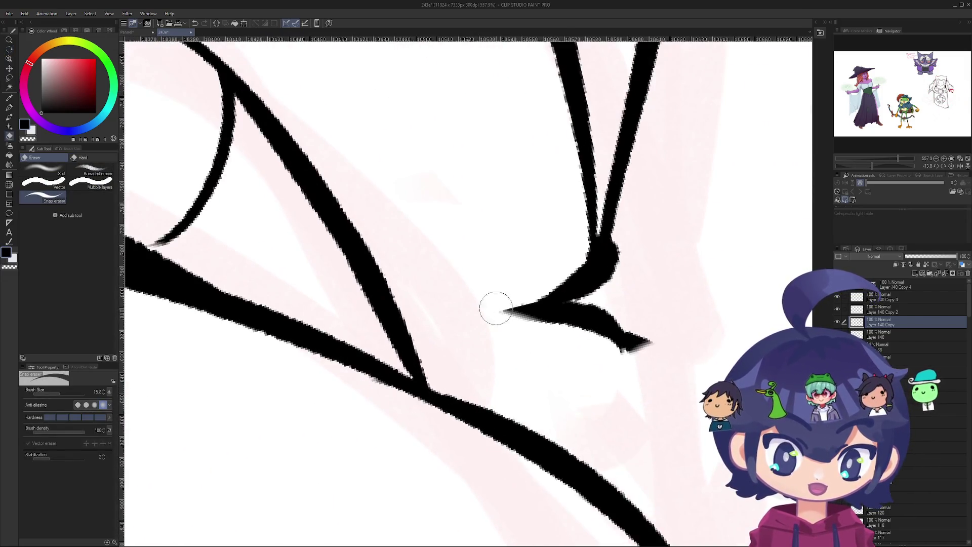
{"action": "key", "text": "p"}
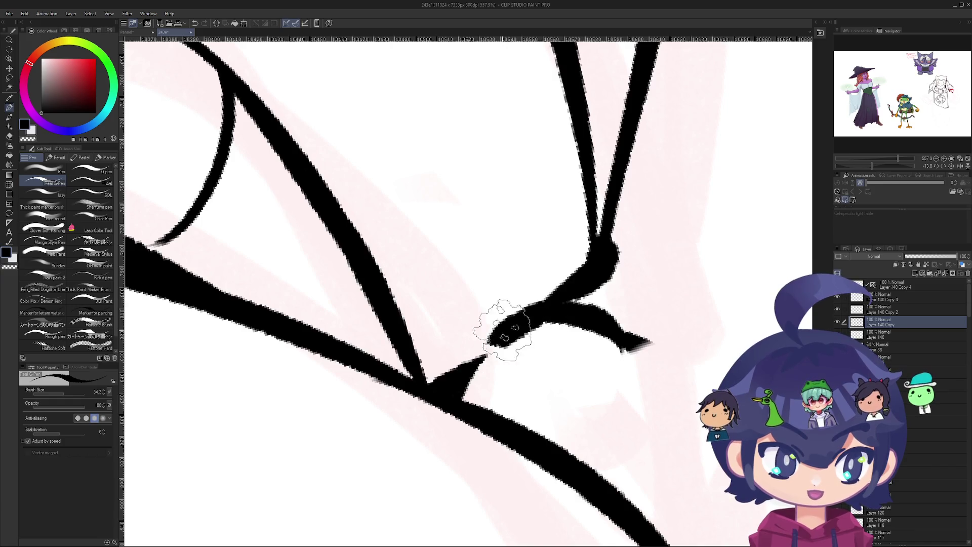
{"action": "scroll", "coordinate": [534, 314], "scroll_direction": "down", "scroll_amount": 10}
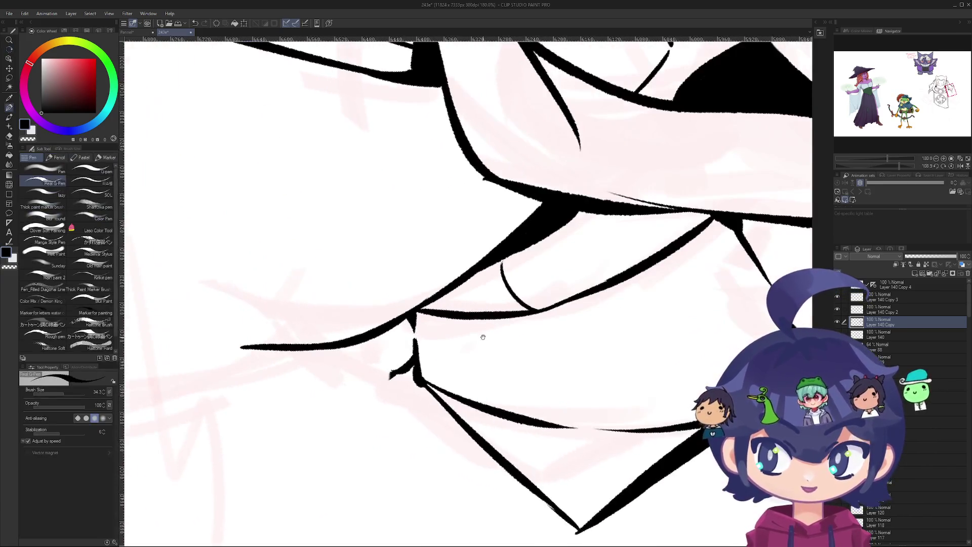
{"action": "scroll", "coordinate": [422, 386], "scroll_direction": "down", "scroll_amount": 3}
- Rotate the canvas and add a tapered stroke joining the hood fold's hooked tip to the curved outline
{"action": "mouse_move", "coordinate": [422, 385]}
{"action": "left_mouse_down"}
{"action": "mouse_move", "coordinate": [473, 287]}
{"action": "mouse_move", "coordinate": [371, 317]}
{"action": "mouse_move", "coordinate": [395, 372]}
{"action": "left_mouse_up"}
{"action": "scroll", "coordinate": [472, 288], "scroll_direction": "up", "scroll_amount": 5}
{"action": "scroll", "coordinate": [371, 316], "scroll_direction": "up", "scroll_amount": 4}
{"action": "key", "text": "p"}
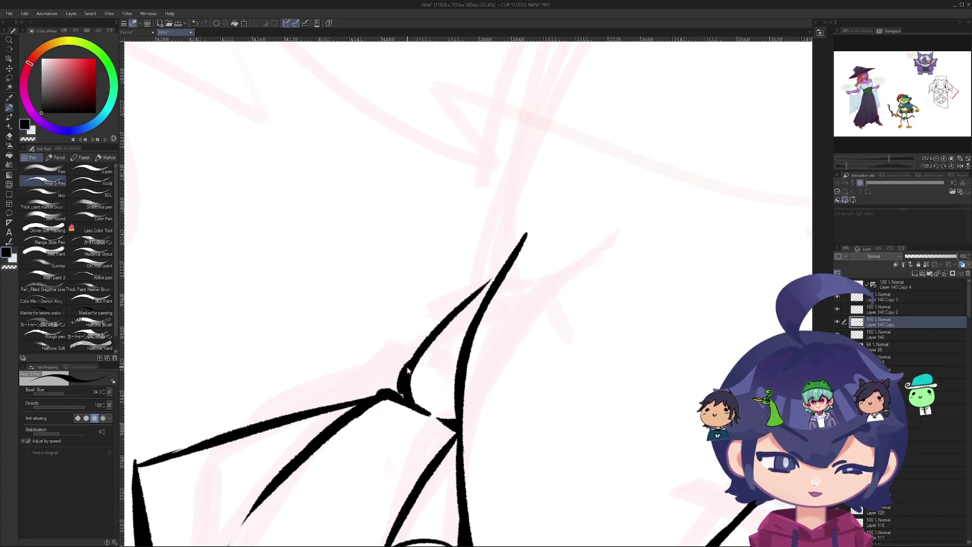
{"action": "scroll", "coordinate": [467, 294], "scroll_direction": "down", "scroll_amount": 8}
{"action": "key", "text": "r"}
{"action": "mouse_move", "coordinate": [467, 293]}
{"action": "left_mouse_down"}
{"action": "mouse_move", "coordinate": [467, 466]}
{"action": "mouse_move", "coordinate": [423, 464]}
{"action": "mouse_move", "coordinate": [284, 506]}
{"action": "mouse_move", "coordinate": [243, 497]}
{"action": "mouse_move", "coordinate": [304, 507]}
{"action": "mouse_move", "coordinate": [341, 529]}
{"action": "mouse_move", "coordinate": [303, 461]}
{"action": "mouse_move", "coordinate": [297, 112]}
{"action": "mouse_move", "coordinate": [347, 73]}
{"action": "mouse_move", "coordinate": [434, 43]}
{"action": "mouse_move", "coordinate": [324, 304]}
{"action": "mouse_move", "coordinate": [468, 424]}
{"action": "left_mouse_up"}
{"action": "scroll", "coordinate": [422, 464], "scroll_direction": "down", "scroll_amount": 2}
{"action": "scroll", "coordinate": [244, 497], "scroll_direction": "up", "scroll_amount": 2}
{"action": "scroll", "coordinate": [340, 529], "scroll_direction": "up", "scroll_amount": 1}
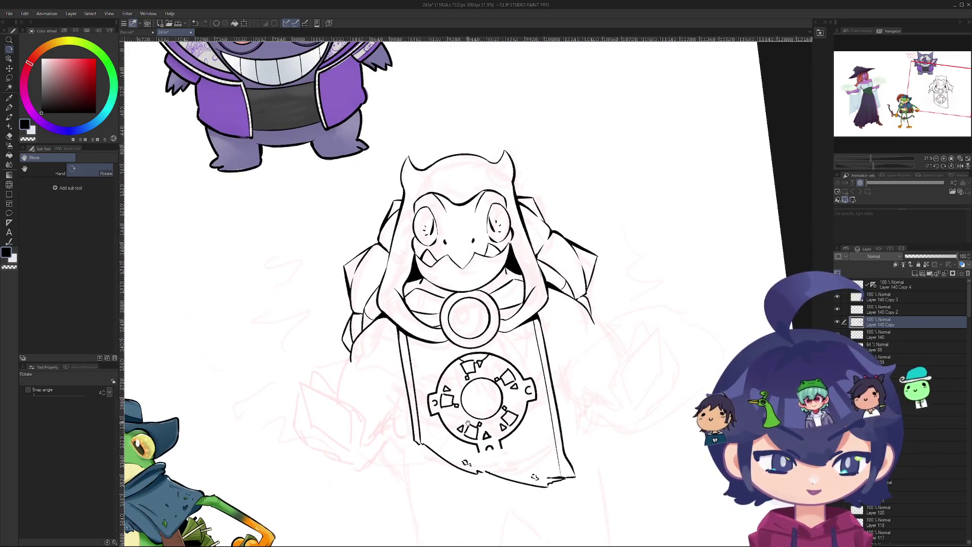
{"action": "left_click_drag", "start_coordinate": [365, 381], "coordinate": [391, 377]}
{"action": "left_click_drag", "start_coordinate": [405, 413], "coordinate": [405, 432]}
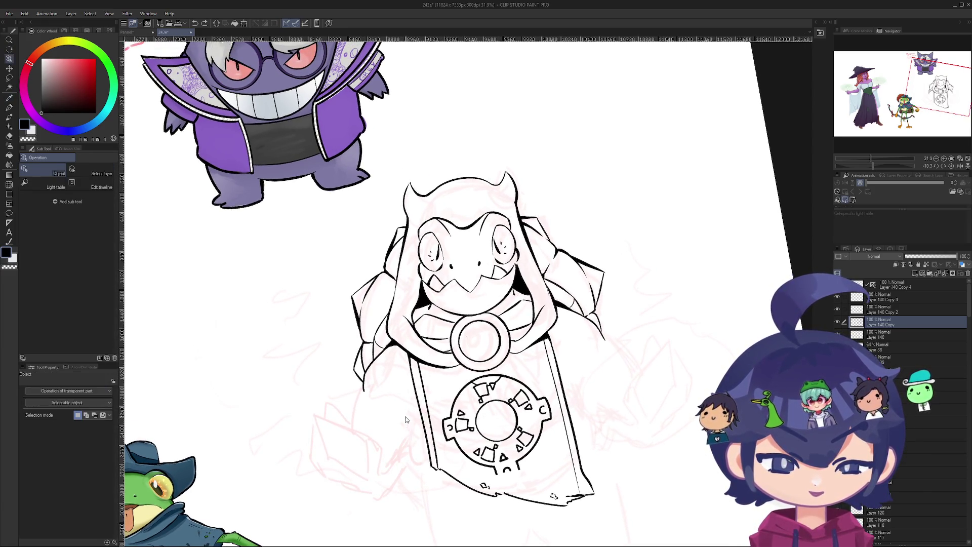
{"action": "key", "text": "p"}
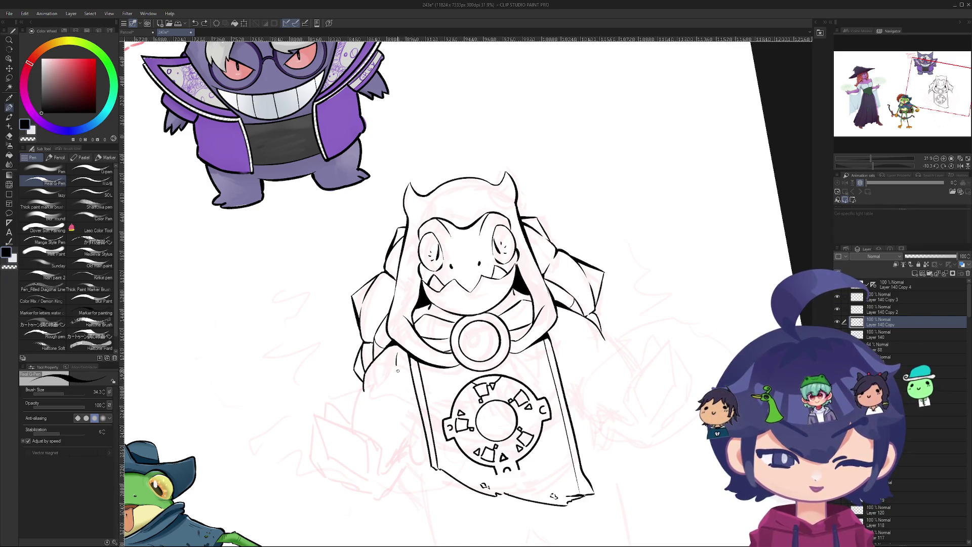
{"action": "left_click_drag", "start_coordinate": [432, 377], "coordinate": [454, 495]}
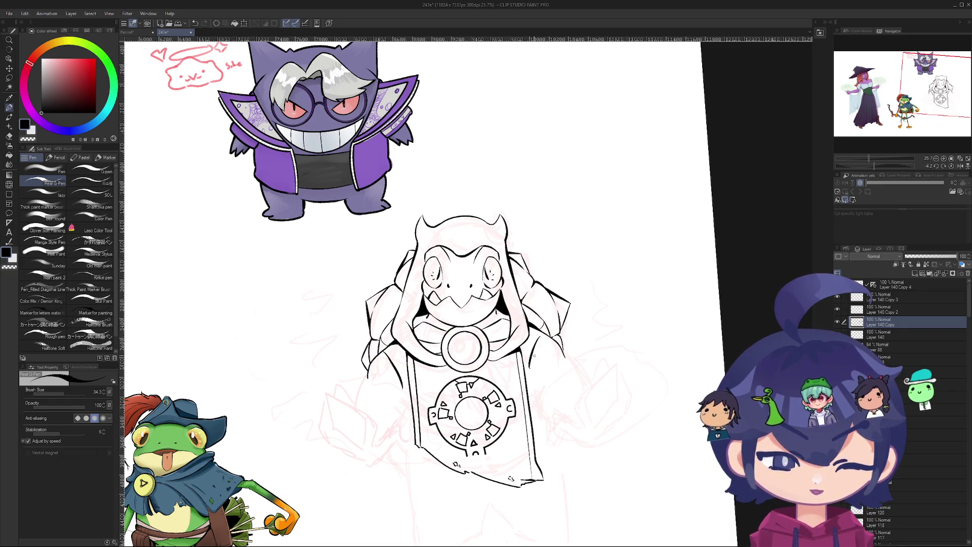
{"action": "mouse_move", "coordinate": [557, 415]}
{"action": "left_mouse_down"}
{"action": "mouse_move", "coordinate": [507, 446]}
{"action": "mouse_move", "coordinate": [582, 385]}
{"action": "mouse_move", "coordinate": [532, 430]}
{"action": "mouse_move", "coordinate": [567, 405]}
{"action": "left_mouse_up"}
{"action": "key", "text": "p"}
{"action": "scroll", "coordinate": [552, 332], "scroll_direction": "down", "scroll_amount": 3}
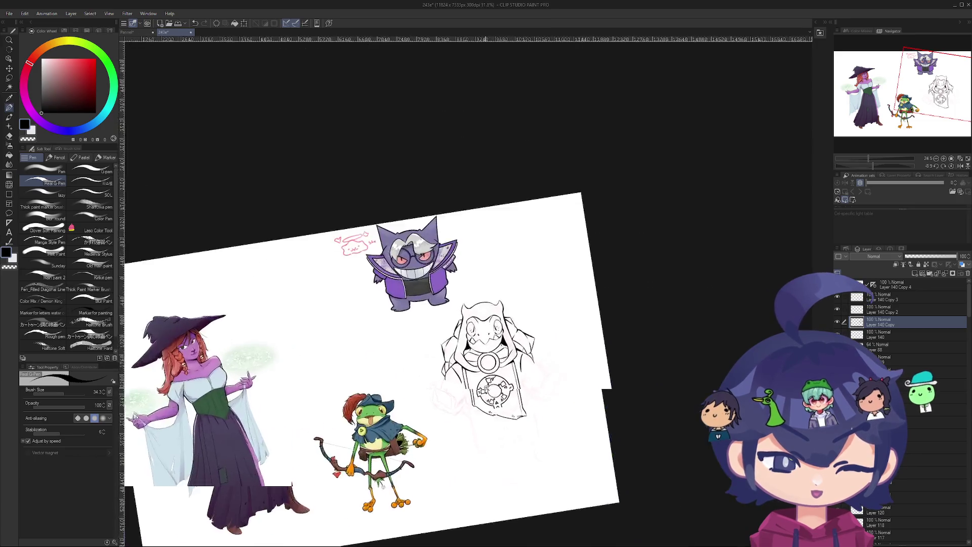
{"action": "scroll", "coordinate": [552, 332], "scroll_direction": "up", "scroll_amount": 5}
{"action": "scroll", "coordinate": [554, 324], "scroll_direction": "up", "scroll_amount": 2}
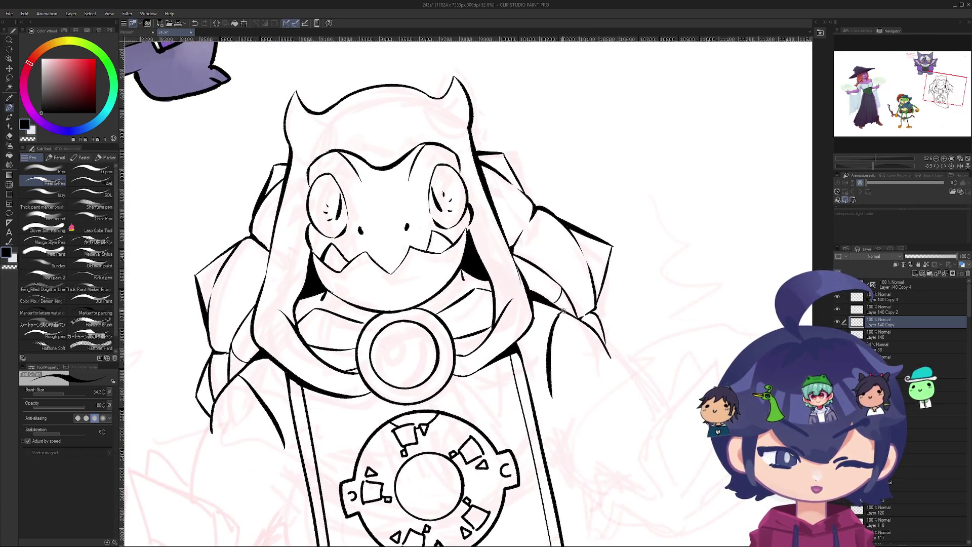
{"action": "key", "text": "r"}
{"action": "scroll", "coordinate": [547, 325], "scroll_direction": "down", "scroll_amount": 3}
{"action": "mouse_move", "coordinate": [547, 325]}
{"action": "left_mouse_down"}
{"action": "mouse_move", "coordinate": [456, 385]}
{"action": "mouse_move", "coordinate": [426, 368]}
{"action": "mouse_move", "coordinate": [514, 328]}
{"action": "mouse_move", "coordinate": [529, 284]}
{"action": "mouse_move", "coordinate": [523, 248]}
{"action": "mouse_move", "coordinate": [542, 294]}
{"action": "mouse_move", "coordinate": [538, 470]}
{"action": "left_mouse_up"}
{"action": "scroll", "coordinate": [502, 337], "scroll_direction": "down", "scroll_amount": 1}
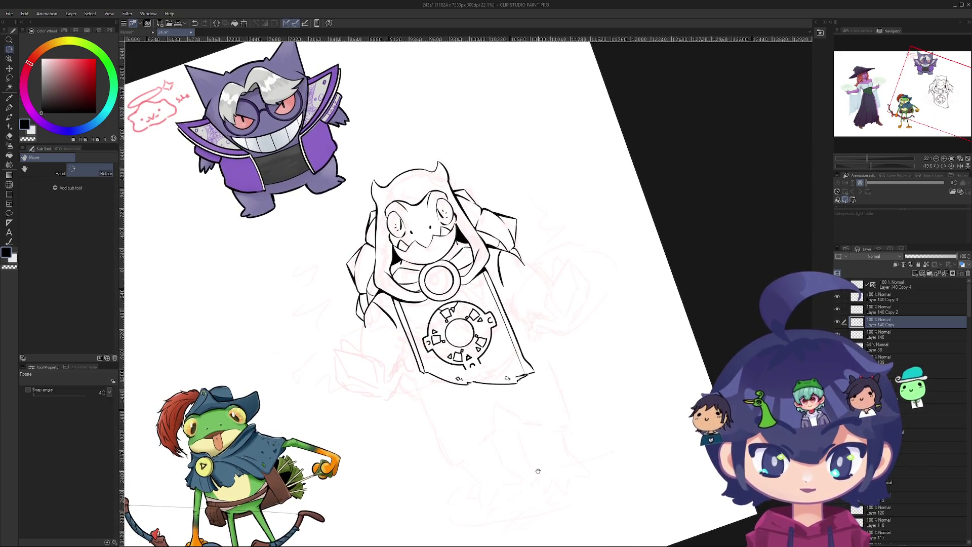
{"action": "mouse_move", "coordinate": [397, 379]}
{"action": "left_mouse_down"}
{"action": "mouse_move", "coordinate": [437, 514]}
{"action": "mouse_move", "coordinate": [439, 506]}
{"action": "left_mouse_up"}
{"action": "scroll", "coordinate": [439, 505], "scroll_direction": "up", "scroll_amount": 4}
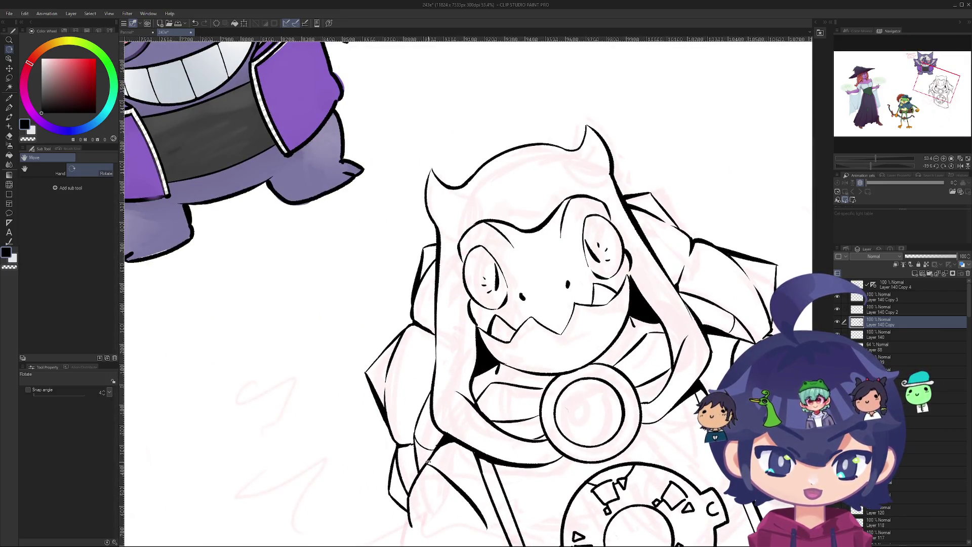
{"action": "key", "text": "p"}
{"action": "scroll", "coordinate": [418, 464], "scroll_direction": "up", "scroll_amount": 5}
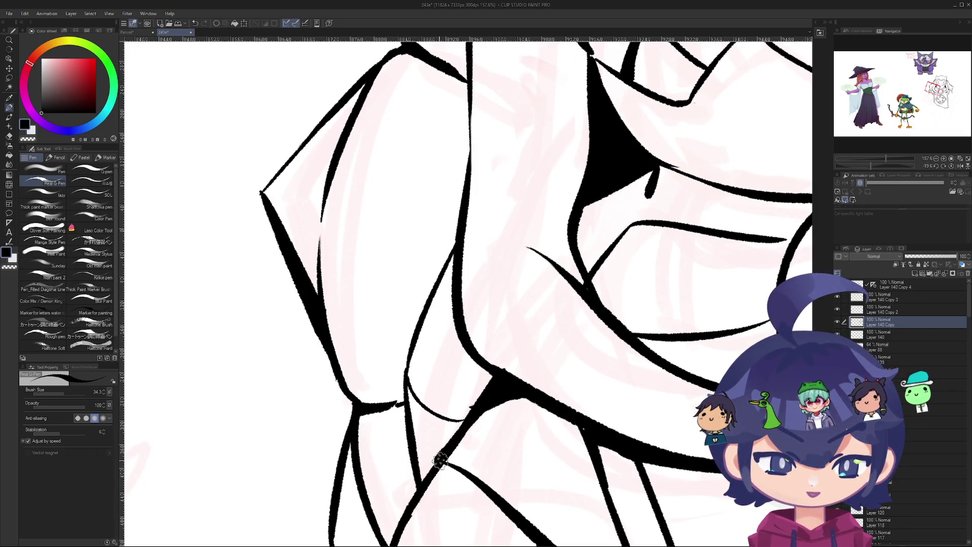
{"action": "scroll", "coordinate": [461, 447], "scroll_direction": "down", "scroll_amount": 5}
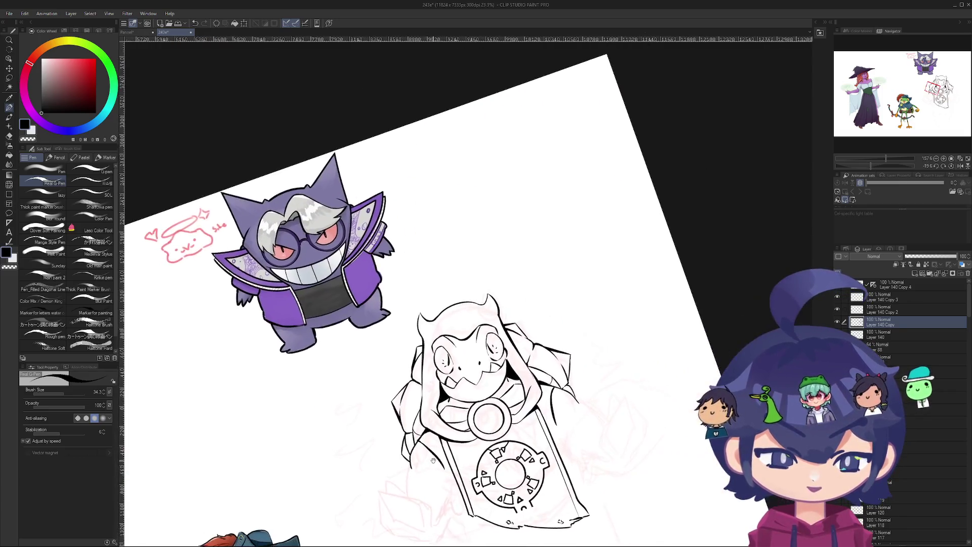
{"action": "scroll", "coordinate": [530, 388], "scroll_direction": "up", "scroll_amount": 6}
{"action": "scroll", "coordinate": [530, 388], "scroll_direction": "down", "scroll_amount": 1}
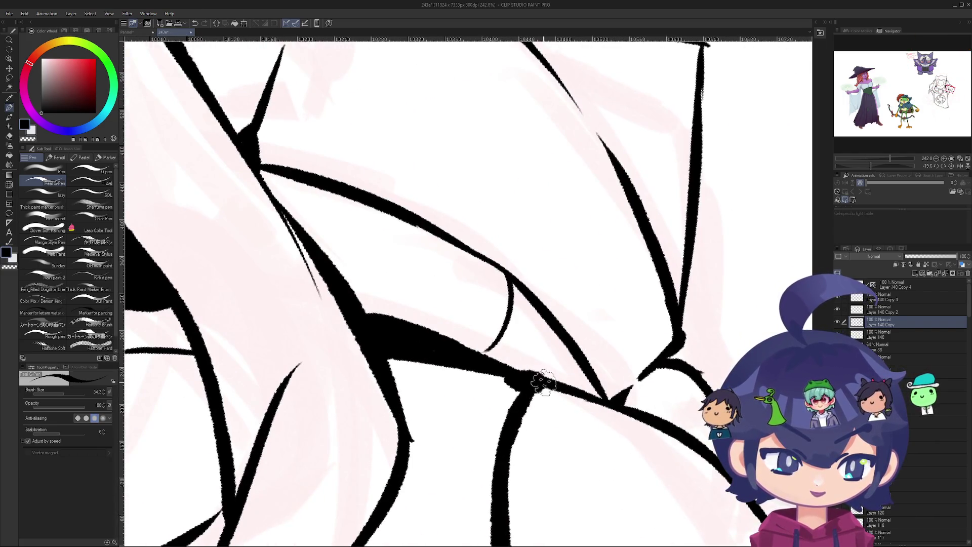
{"action": "scroll", "coordinate": [539, 387], "scroll_direction": "down", "scroll_amount": 6}
{"action": "key", "text": "r"}
{"action": "mouse_move", "coordinate": [538, 388]}
{"action": "left_mouse_down"}
{"action": "mouse_move", "coordinate": [405, 253]}
{"action": "mouse_move", "coordinate": [191, 120]}
{"action": "mouse_move", "coordinate": [162, 228]}
{"action": "mouse_move", "coordinate": [167, 345]}
{"action": "mouse_move", "coordinate": [208, 441]}
{"action": "mouse_move", "coordinate": [262, 510]}
{"action": "mouse_move", "coordinate": [320, 530]}
{"action": "left_mouse_up"}
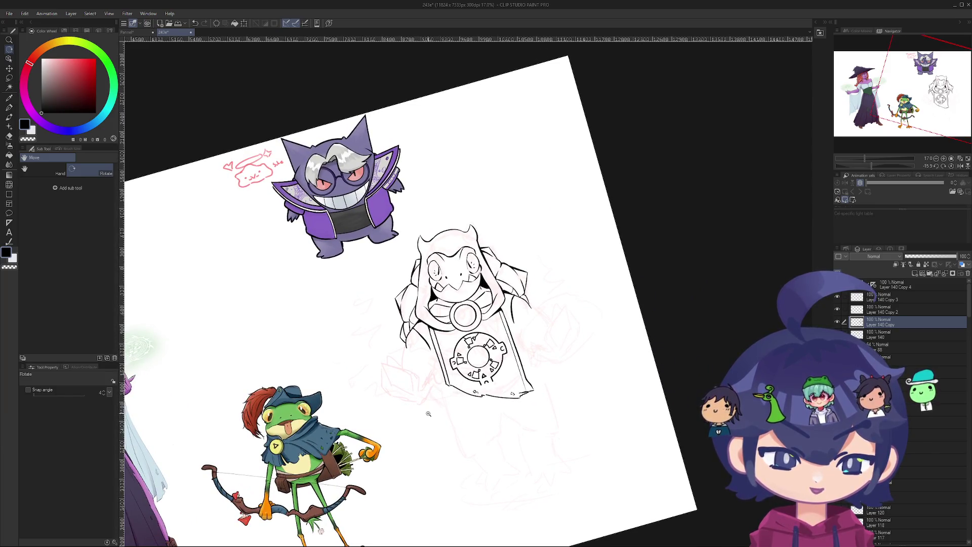
{"action": "scroll", "coordinate": [428, 414], "scroll_direction": "up", "scroll_amount": 1}
{"action": "left_click_drag", "start_coordinate": [441, 382], "coordinate": [452, 397]}
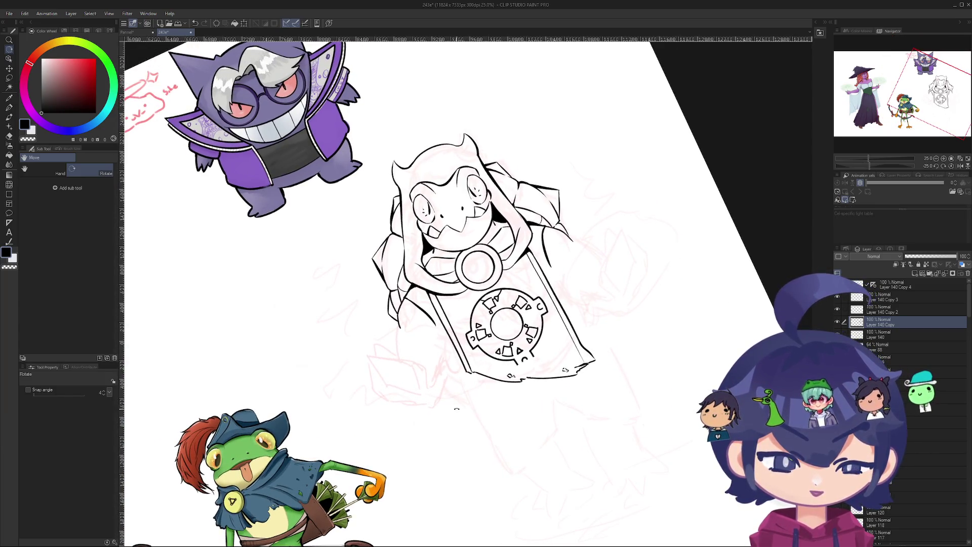
{"action": "key", "text": "p"}
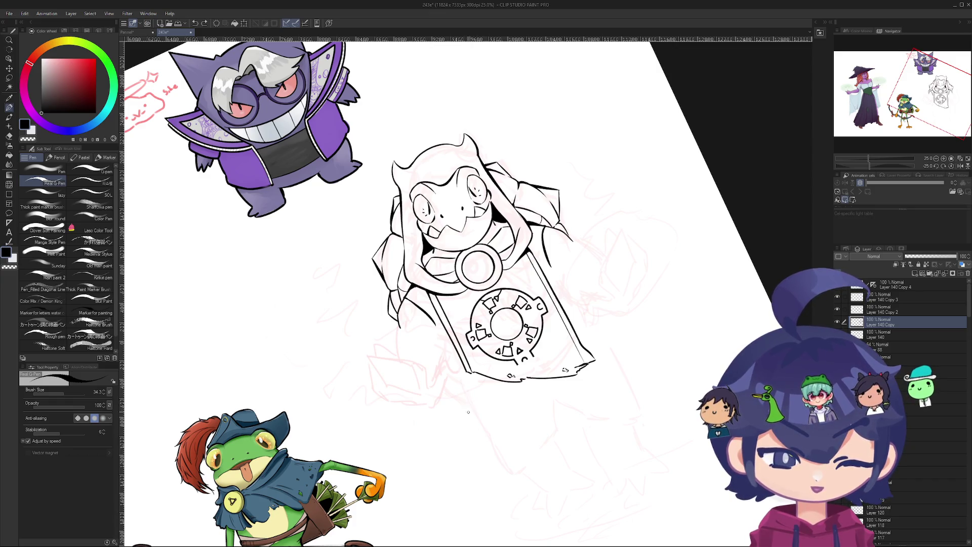
{"action": "key", "text": "r"}
{"action": "mouse_move", "coordinate": [448, 345]}
{"action": "left_mouse_down"}
{"action": "mouse_move", "coordinate": [471, 355]}
{"action": "mouse_move", "coordinate": [507, 284]}
{"action": "mouse_move", "coordinate": [490, 350]}
{"action": "mouse_move", "coordinate": [512, 324]}
{"action": "mouse_move", "coordinate": [481, 355]}
{"action": "mouse_move", "coordinate": [464, 344]}
{"action": "left_mouse_up"}
{"action": "key", "text": "p"}
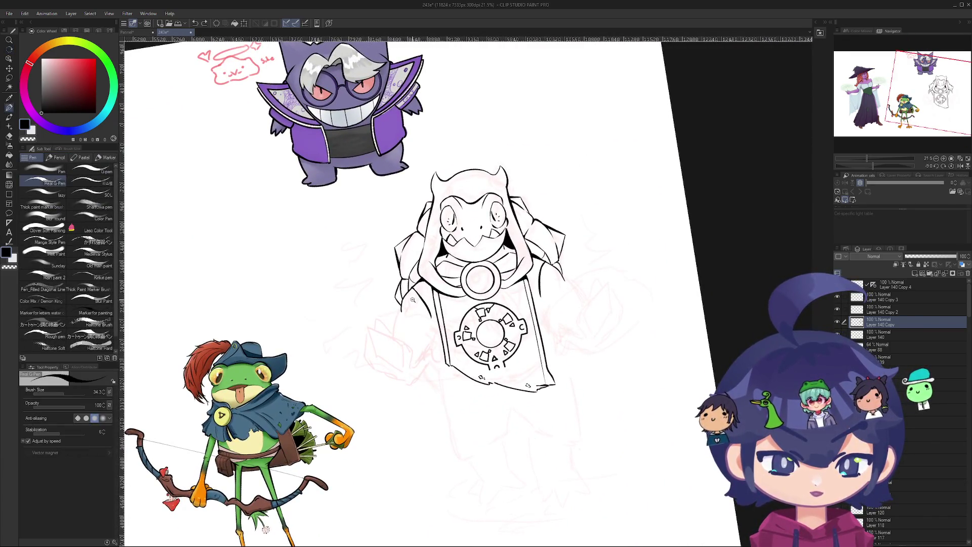
{"action": "scroll", "coordinate": [413, 299], "scroll_direction": "up", "scroll_amount": 5}
{"action": "key", "text": "e"}
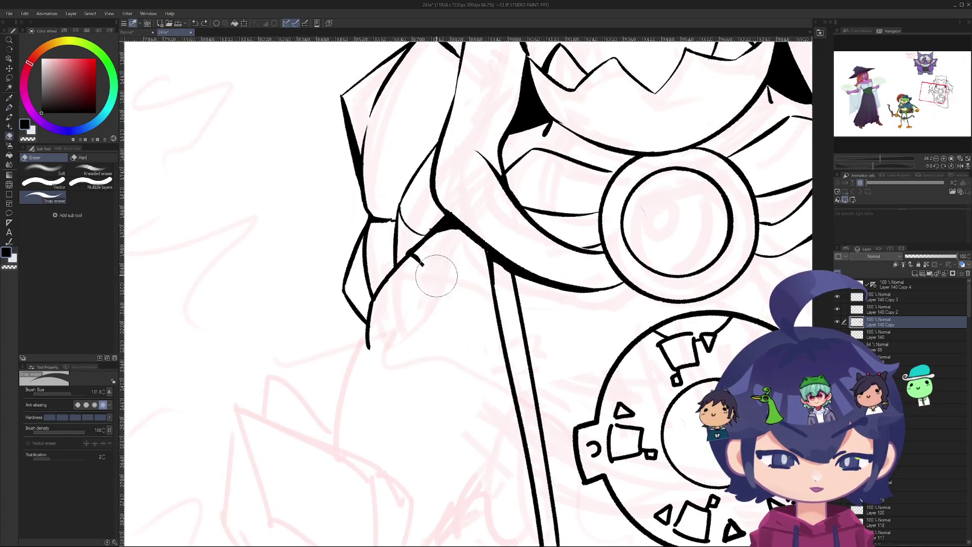
{"action": "scroll", "coordinate": [431, 267], "scroll_direction": "down", "scroll_amount": 3}
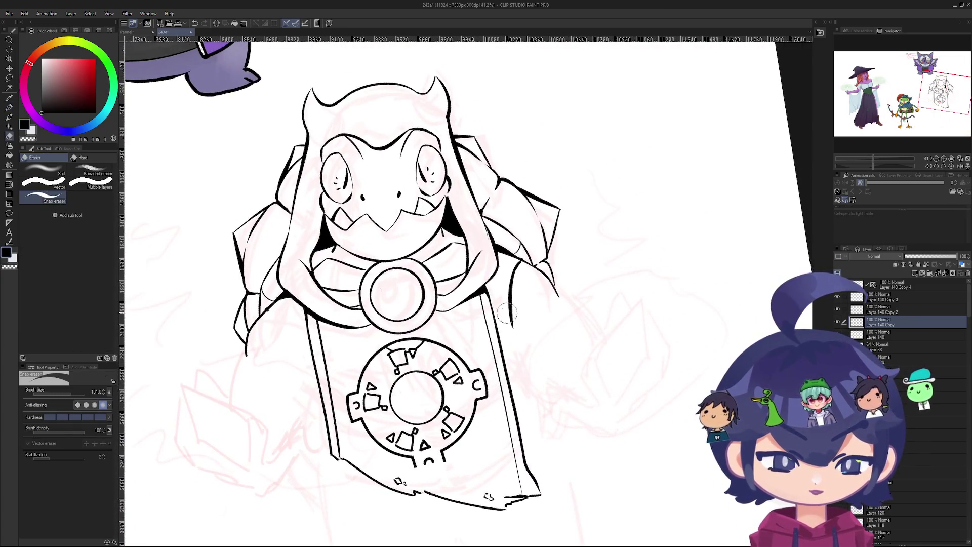
{"action": "scroll", "coordinate": [515, 270], "scroll_direction": "down", "scroll_amount": 4}
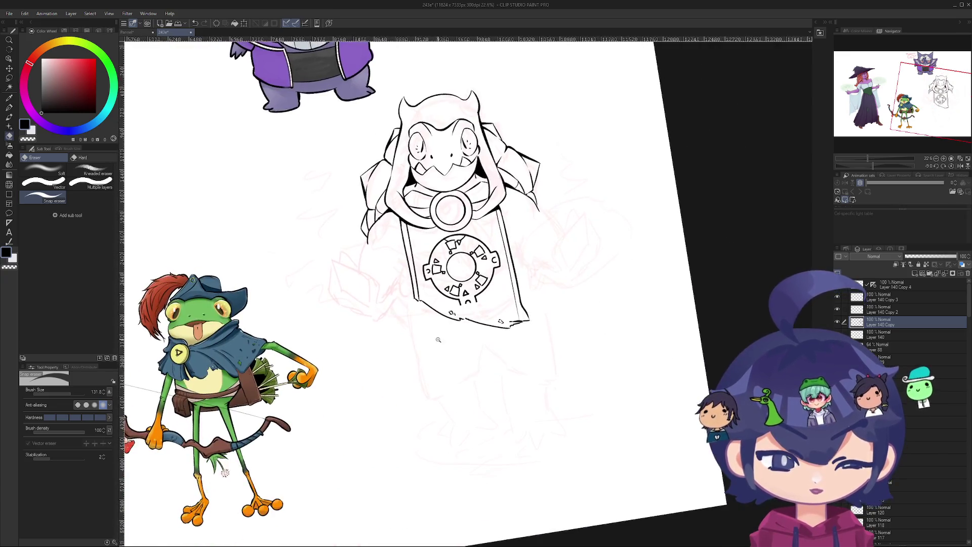
{"action": "mouse_move", "coordinate": [442, 340]}
{"action": "left_mouse_down"}
{"action": "mouse_move", "coordinate": [425, 415]}
{"action": "mouse_move", "coordinate": [425, 405]}
{"action": "mouse_move", "coordinate": [484, 446]}
{"action": "left_mouse_up"}
{"action": "mouse_move", "coordinate": [438, 348]}
{"action": "left_mouse_down"}
{"action": "mouse_move", "coordinate": [570, 399]}
{"action": "mouse_move", "coordinate": [473, 455]}
{"action": "mouse_move", "coordinate": [453, 278]}
{"action": "mouse_move", "coordinate": [485, 296]}
{"action": "mouse_move", "coordinate": [476, 309]}
{"action": "mouse_move", "coordinate": [140, 286]}
{"action": "mouse_move", "coordinate": [479, 350]}
{"action": "mouse_move", "coordinate": [484, 422]}
{"action": "mouse_move", "coordinate": [391, 399]}
{"action": "mouse_move", "coordinate": [388, 366]}
{"action": "mouse_move", "coordinate": [449, 397]}
{"action": "mouse_move", "coordinate": [475, 445]}
{"action": "mouse_move", "coordinate": [553, 450]}
{"action": "mouse_move", "coordinate": [543, 451]}
{"action": "mouse_move", "coordinate": [609, 394]}
{"action": "mouse_move", "coordinate": [641, 299]}
{"action": "mouse_move", "coordinate": [523, 128]}
{"action": "mouse_move", "coordinate": [291, 281]}
{"action": "mouse_move", "coordinate": [466, 141]}
{"action": "mouse_move", "coordinate": [572, 185]}
{"action": "mouse_move", "coordinate": [590, 202]}
{"action": "mouse_move", "coordinate": [518, 306]}
{"action": "mouse_move", "coordinate": [527, 428]}
{"action": "mouse_move", "coordinate": [701, 343]}
{"action": "mouse_move", "coordinate": [633, 405]}
{"action": "mouse_move", "coordinate": [615, 473]}
{"action": "left_mouse_up"}
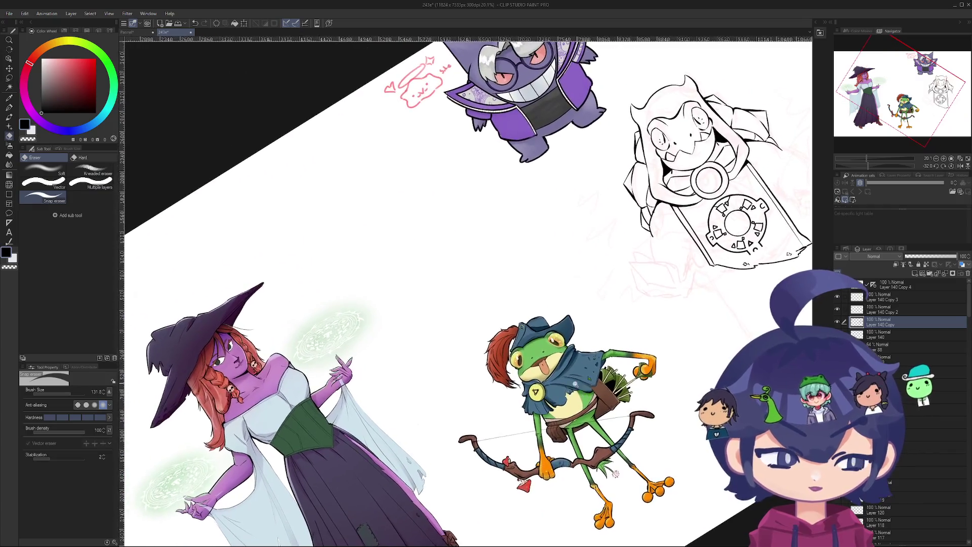
{"action": "scroll", "coordinate": [495, 365], "scroll_direction": "down", "scroll_amount": 2}
{"action": "mouse_move", "coordinate": [495, 364]}
{"action": "left_mouse_down"}
{"action": "mouse_move", "coordinate": [537, 350]}
{"action": "mouse_move", "coordinate": [567, 284]}
{"action": "mouse_move", "coordinate": [557, 213]}
{"action": "mouse_move", "coordinate": [506, 172]}
{"action": "mouse_move", "coordinate": [486, 213]}
{"action": "mouse_move", "coordinate": [476, 303]}
{"action": "mouse_move", "coordinate": [493, 380]}
{"action": "mouse_move", "coordinate": [436, 397]}
{"action": "mouse_move", "coordinate": [466, 365]}
{"action": "mouse_move", "coordinate": [405, 344]}
{"action": "mouse_move", "coordinate": [384, 303]}
{"action": "mouse_move", "coordinate": [442, 400]}
{"action": "left_mouse_up"}
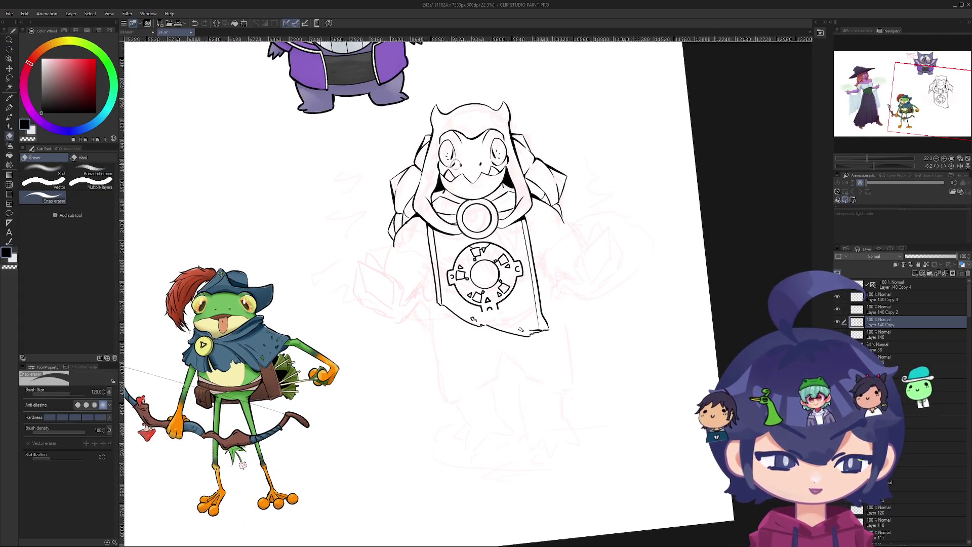
{"action": "mouse_move", "coordinate": [243, 465]}
{"action": "left_mouse_down"}
{"action": "mouse_move", "coordinate": [367, 358]}
{"action": "mouse_move", "coordinate": [424, 251]}
{"action": "mouse_move", "coordinate": [444, 486]}
{"action": "mouse_move", "coordinate": [410, 354]}
{"action": "left_mouse_up"}
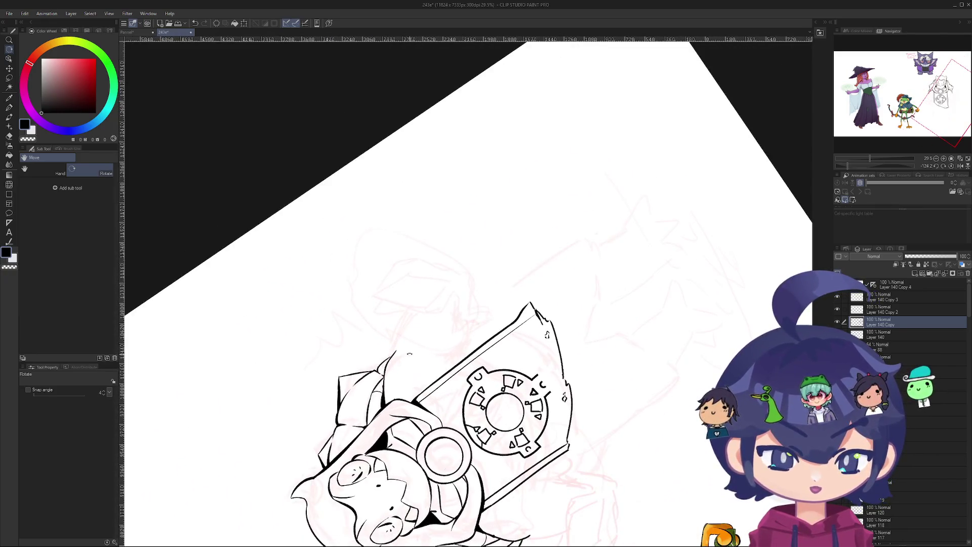
- With the Real G-Pen, turn the canvas nearly upright to work on the side outline
{"action": "key", "text": "p"}
{"action": "scroll", "coordinate": [402, 420], "scroll_direction": "up", "scroll_amount": 4}
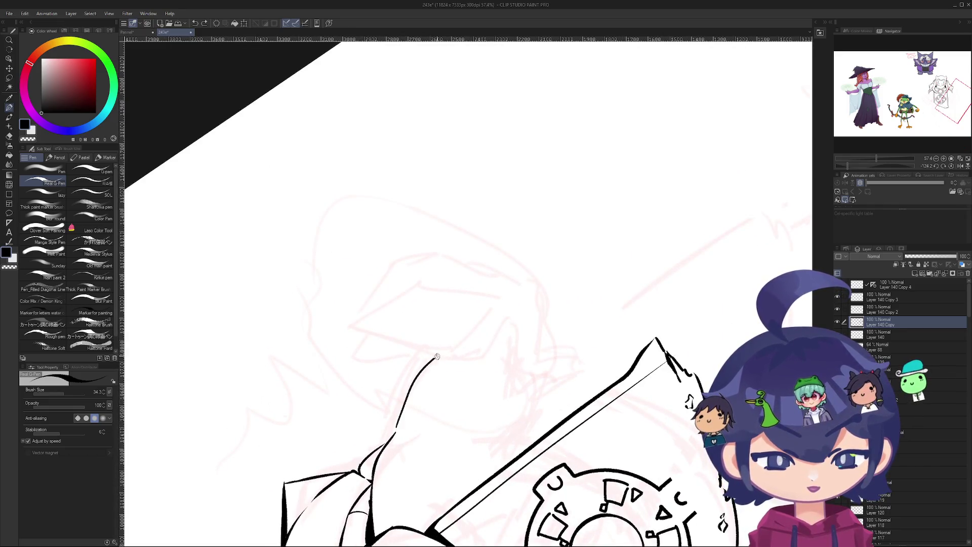
{"action": "mouse_move", "coordinate": [418, 386]}
{"action": "left_mouse_down"}
{"action": "mouse_move", "coordinate": [424, 363]}
{"action": "mouse_move", "coordinate": [458, 390]}
{"action": "left_mouse_up"}
{"action": "scroll", "coordinate": [446, 381], "scroll_direction": "up", "scroll_amount": 1}
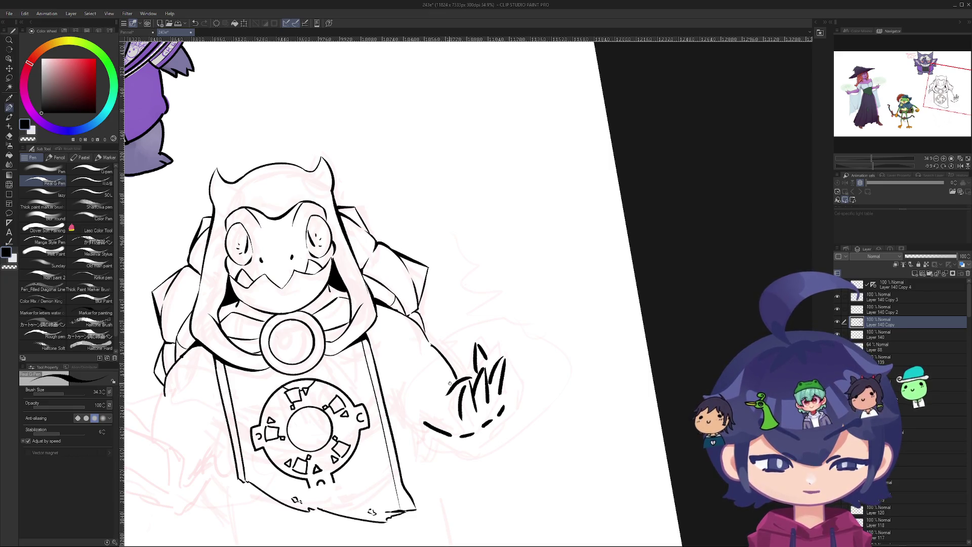
{"action": "scroll", "coordinate": [513, 341], "scroll_direction": "down", "scroll_amount": 5}
{"action": "scroll", "coordinate": [489, 396], "scroll_direction": "up", "scroll_amount": 4}
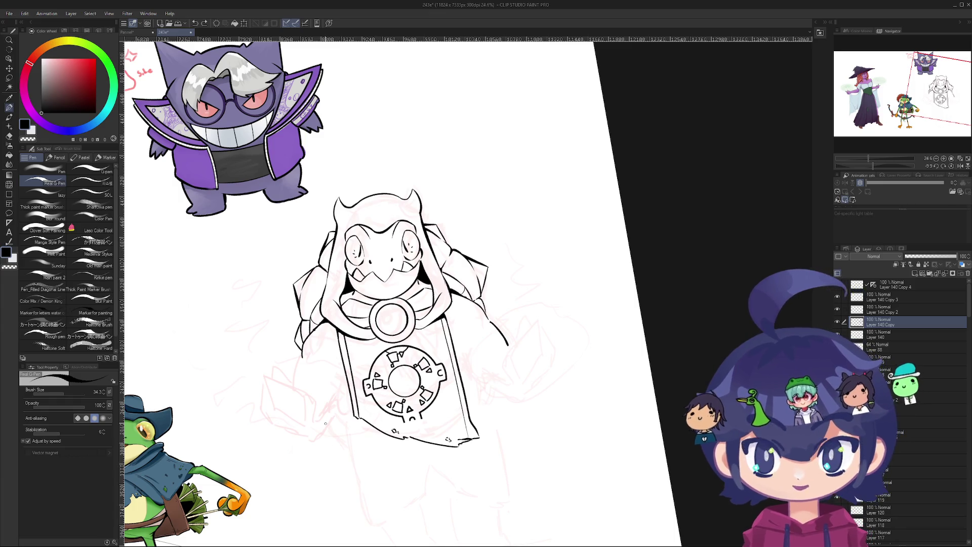
- Recentre and rotate the view about 30°, then undo the overlong tail and retry the side line past the banner
{"action": "left_click_drag", "start_coordinate": [417, 491], "coordinate": [471, 382]}
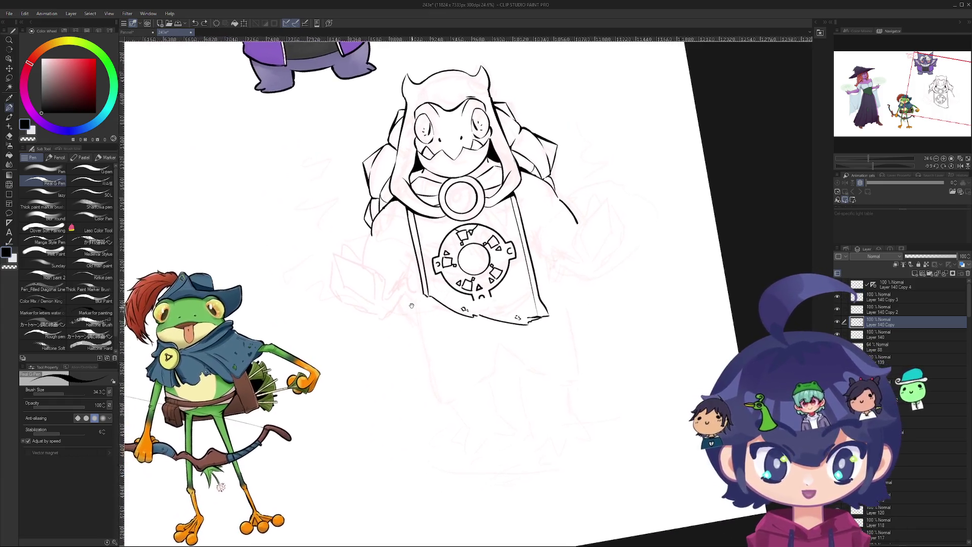
{"action": "scroll", "coordinate": [413, 273], "scroll_direction": "up", "scroll_amount": 1}
{"action": "left_click_drag", "start_coordinate": [414, 273], "coordinate": [454, 476]}
{"action": "scroll", "coordinate": [454, 475], "scroll_direction": "up", "scroll_amount": 1}
{"action": "scroll", "coordinate": [454, 476], "scroll_direction": "up", "scroll_amount": 4}
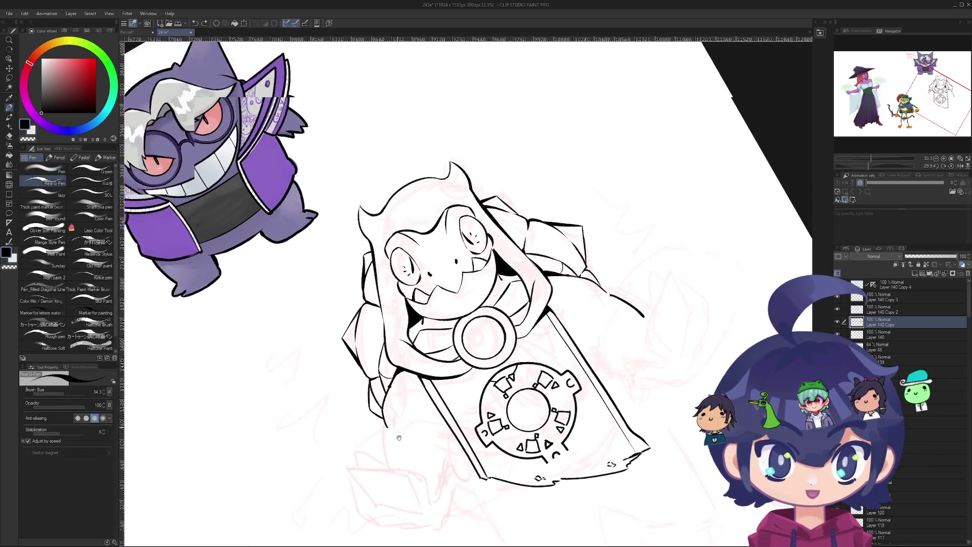
{"action": "key", "text": "ctrl+z"}
{"action": "left_click_drag", "start_coordinate": [399, 434], "coordinate": [418, 527]}
{"action": "key", "text": "ctrl+z"}
{"action": "key", "text": "ctrl+z"}
{"action": "left_click_drag", "start_coordinate": [403, 447], "coordinate": [417, 536]}
{"action": "key", "text": "ctrl+z"}
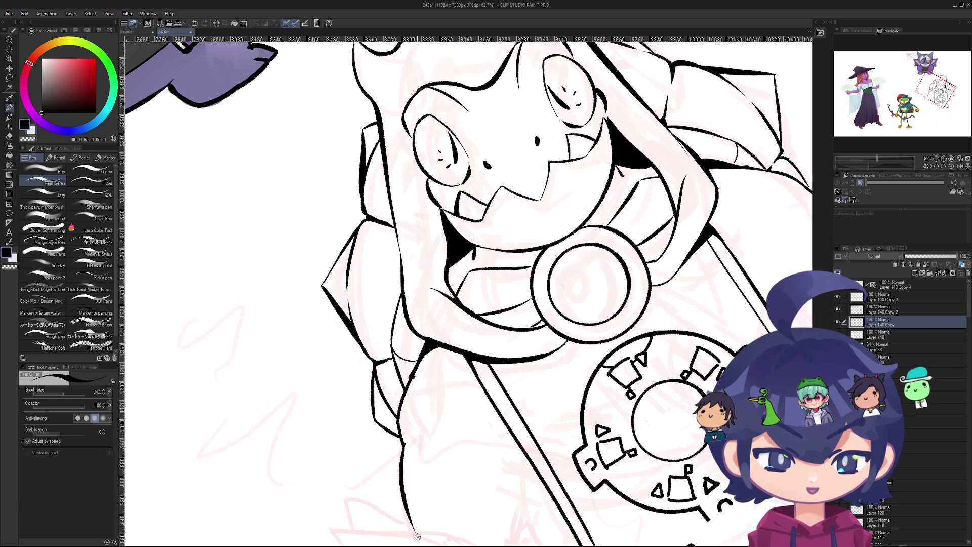
- Zoom out, turn the view counter-clockwise, and take the eraser onto pink sketch Layer 88
{"action": "key", "text": "ctrl+minus"}
{"action": "key", "text": "ctrl+minus"}
{"action": "key", "text": "ctrl+minus"}
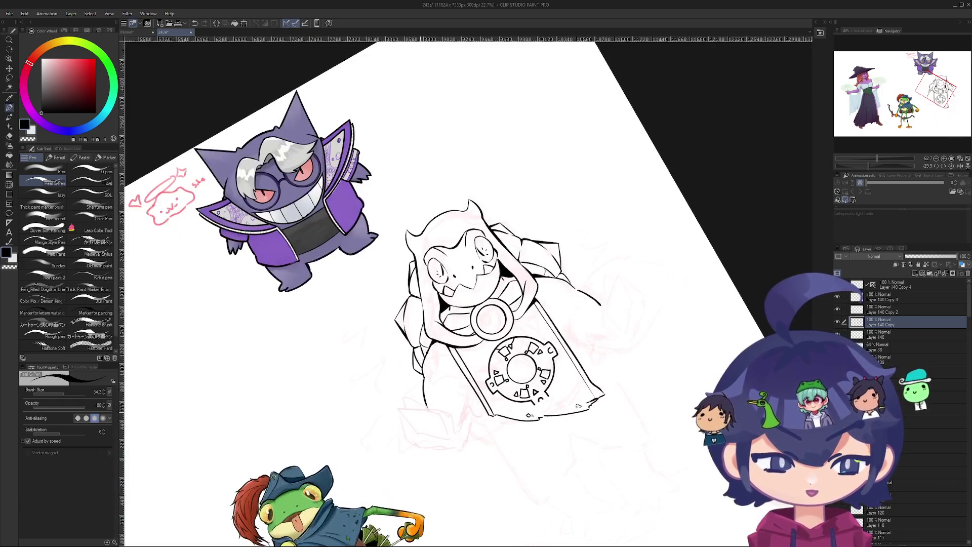
{"action": "key", "text": "r"}
{"action": "mouse_move", "coordinate": [284, 395]}
{"action": "left_mouse_down"}
{"action": "mouse_move", "coordinate": [349, 481]}
{"action": "mouse_move", "coordinate": [404, 505]}
{"action": "mouse_move", "coordinate": [356, 342]}
{"action": "mouse_move", "coordinate": [350, 355]}
{"action": "mouse_move", "coordinate": [243, 341]}
{"action": "mouse_move", "coordinate": [430, 458]}
{"action": "mouse_move", "coordinate": [538, 278]}
{"action": "mouse_move", "coordinate": [308, 263]}
{"action": "mouse_move", "coordinate": [344, 147]}
{"action": "mouse_move", "coordinate": [218, 222]}
{"action": "mouse_move", "coordinate": [199, 266]}
{"action": "mouse_move", "coordinate": [261, 342]}
{"action": "mouse_move", "coordinate": [545, 287]}
{"action": "mouse_move", "coordinate": [590, 231]}
{"action": "mouse_move", "coordinate": [487, 195]}
{"action": "left_mouse_up"}
{"action": "key", "text": "e"}
{"action": "left_click", "coordinate": [334, 376], "text": "ctrl+shift"}
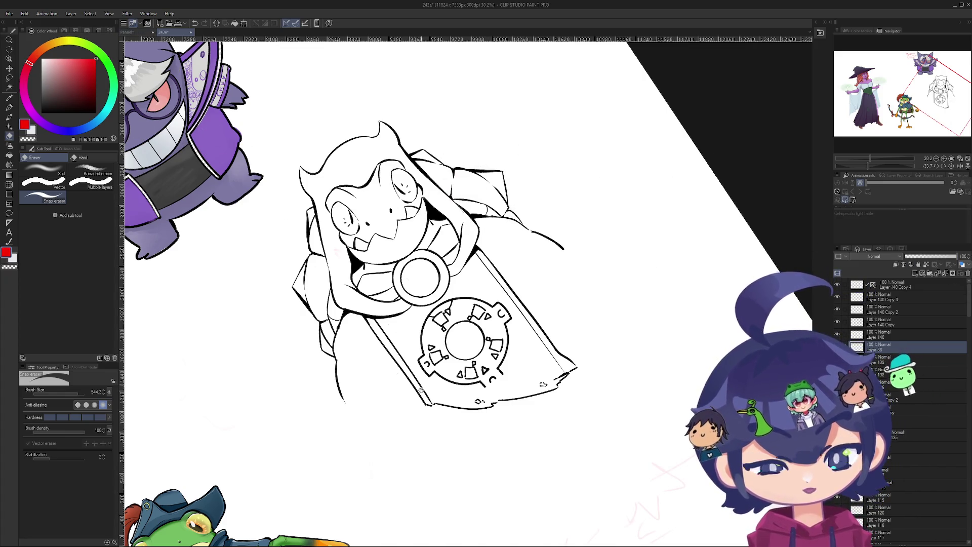
- Select the thin red Sharfuwa pen sub tool for sketching
{"action": "left_click_drag", "start_coordinate": [430, 433], "coordinate": [380, 402]}
{"action": "key", "text": "p"}
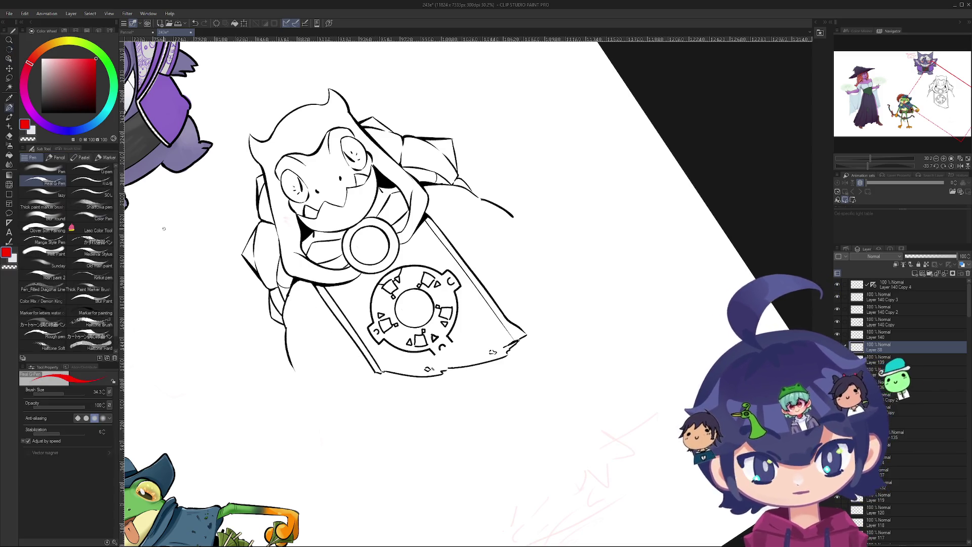
{"action": "left_click", "coordinate": [97, 265]}
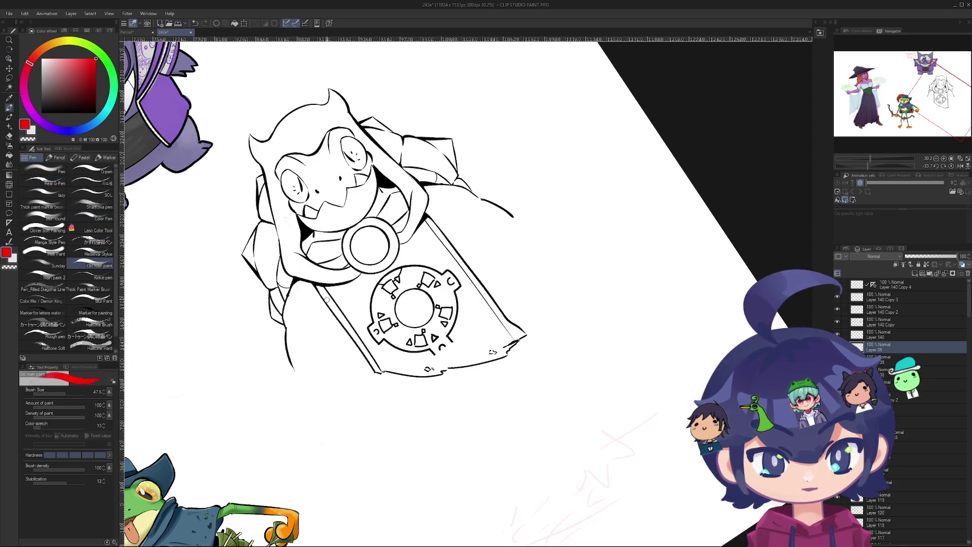
{"action": "left_click", "coordinate": [95, 207]}
- Try several red diagonal and side lines across the character, undoing most attempts
{"action": "mouse_move", "coordinate": [303, 280]}
{"action": "left_mouse_down"}
{"action": "mouse_move", "coordinate": [420, 185]}
{"action": "mouse_move", "coordinate": [369, 233]}
{"action": "mouse_move", "coordinate": [440, 192]}
{"action": "left_mouse_up"}
{"action": "key", "text": "ctrl+z"}
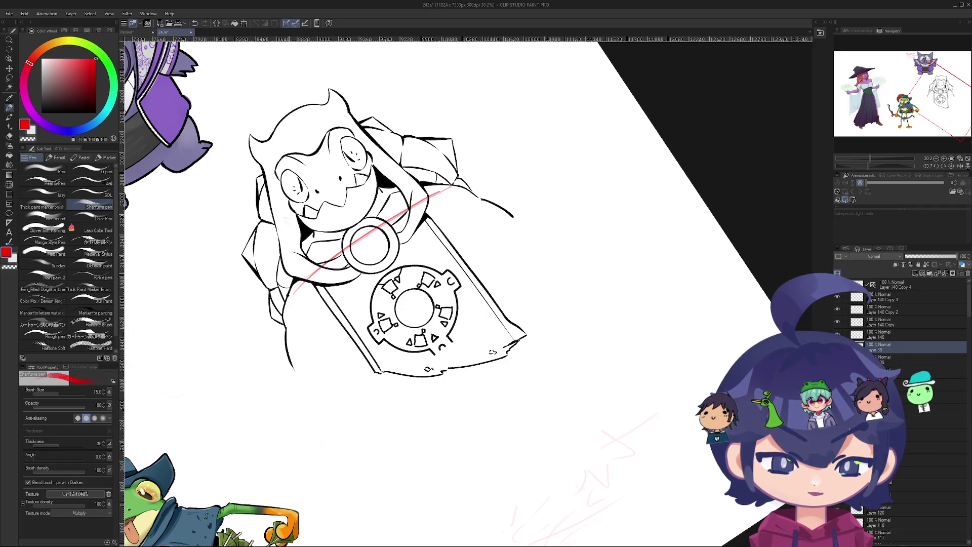
{"action": "left_click_drag", "start_coordinate": [296, 314], "coordinate": [408, 434]}
{"action": "key", "text": "ctrl+z"}
{"action": "left_click_drag", "start_coordinate": [486, 196], "coordinate": [550, 359]}
{"action": "key", "text": "ctrl+z"}
{"action": "left_click_drag", "start_coordinate": [445, 197], "coordinate": [519, 344]}
{"action": "key", "text": "ctrl+z"}
{"action": "key", "text": "ctrl+z"}
{"action": "key", "text": "ctrl+z"}
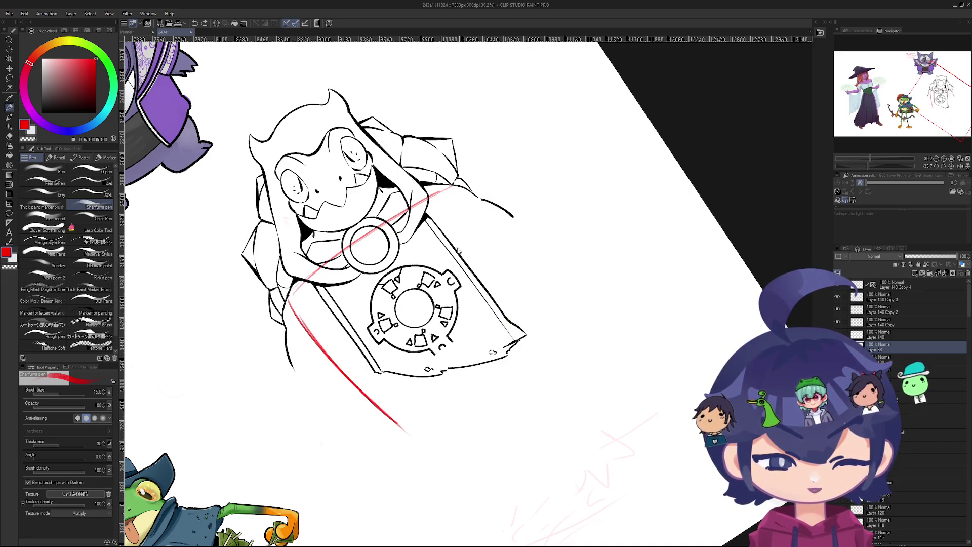
{"action": "key", "text": "ctrl+z"}
{"action": "left_click_drag", "start_coordinate": [418, 186], "coordinate": [298, 277]}
{"action": "key", "text": "ctrl+z"}
{"action": "left_click_drag", "start_coordinate": [403, 199], "coordinate": [300, 277]}
{"action": "key", "text": "ctrl+z"}
{"action": "left_click_drag", "start_coordinate": [427, 202], "coordinate": [278, 303]}
{"action": "key", "text": "ctrl+z"}
{"action": "mouse_move", "coordinate": [438, 177]}
{"action": "left_mouse_down"}
{"action": "mouse_move", "coordinate": [298, 277]}
{"action": "mouse_move", "coordinate": [355, 212]}
{"action": "mouse_move", "coordinate": [415, 183]}
{"action": "mouse_move", "coordinate": [486, 183]}
{"action": "left_mouse_up"}
- Sketch trial red lines along the banner's edges and below it, then undo them all
{"action": "mouse_move", "coordinate": [447, 318]}
{"action": "left_mouse_down"}
{"action": "mouse_move", "coordinate": [466, 275]}
{"action": "mouse_move", "coordinate": [379, 336]}
{"action": "left_mouse_up"}
{"action": "key", "text": "ctrl+z"}
{"action": "left_click_drag", "start_coordinate": [512, 269], "coordinate": [389, 331]}
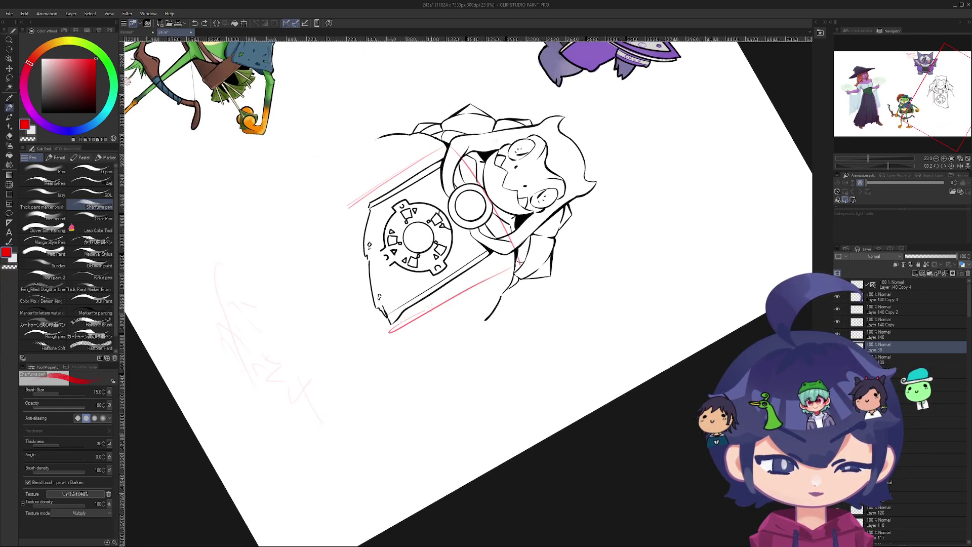
{"action": "left_click_drag", "start_coordinate": [353, 282], "coordinate": [359, 386]}
{"action": "left_click_drag", "start_coordinate": [349, 314], "coordinate": [385, 426]}
{"action": "key", "text": "ctrl+z"}
{"action": "left_click_drag", "start_coordinate": [347, 333], "coordinate": [400, 435]}
{"action": "left_click_drag", "start_coordinate": [348, 308], "coordinate": [420, 391]}
{"action": "left_click_drag", "start_coordinate": [408, 339], "coordinate": [445, 400]}
{"action": "key", "text": "ctrl+z"}
{"action": "left_click_drag", "start_coordinate": [422, 368], "coordinate": [483, 418]}
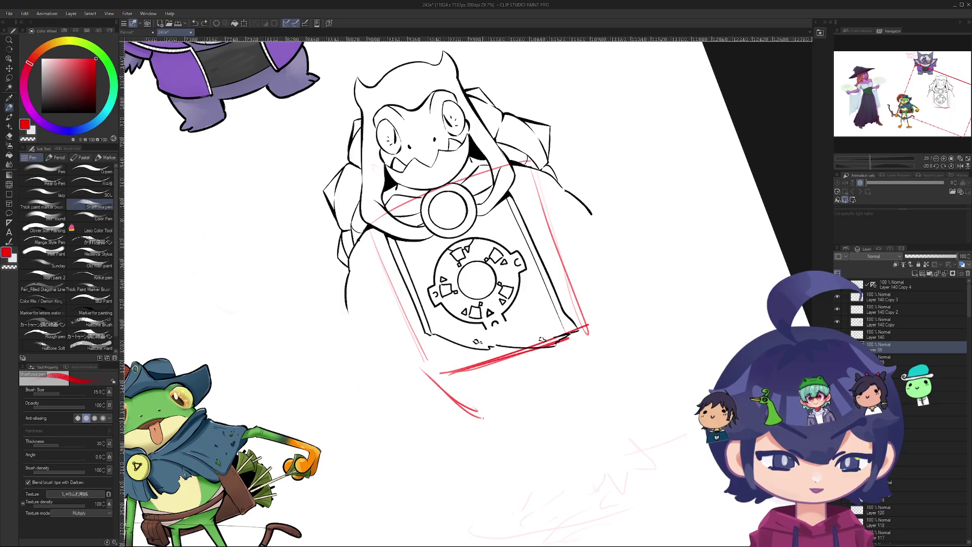
{"action": "key", "text": "ctrl+z"}
{"action": "key", "text": "ctrl+z"}
{"action": "key", "text": "ctrl+z"}
{"action": "key", "text": "ctrl+z"}
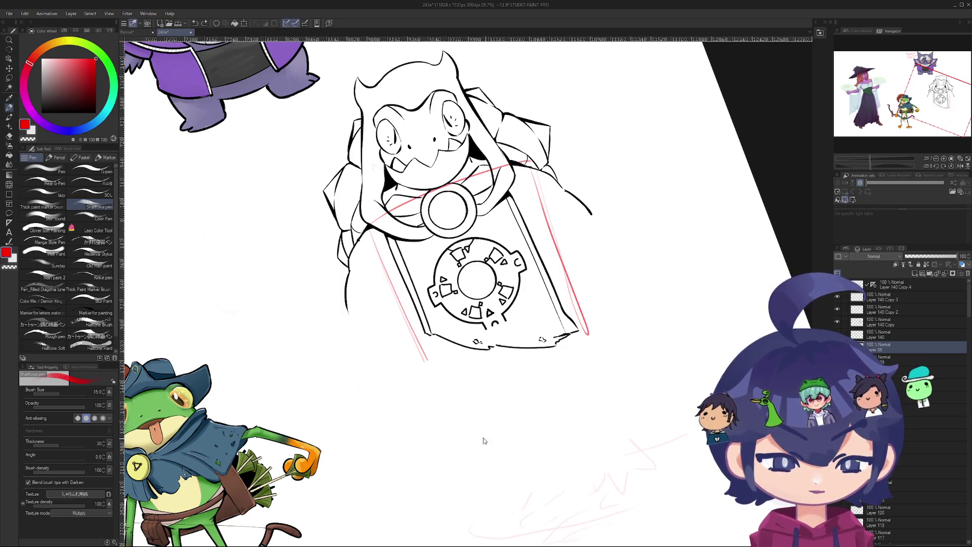
{"action": "key", "text": "ctrl+z"}
{"action": "mouse_move", "coordinate": [411, 345]}
{"action": "left_mouse_down"}
{"action": "mouse_move", "coordinate": [438, 422]}
{"action": "mouse_move", "coordinate": [441, 413]}
{"action": "left_mouse_up"}
{"action": "left_click_drag", "start_coordinate": [469, 457], "coordinate": [533, 412]}
{"action": "key", "text": "ctrl+z"}
{"action": "key", "text": "ctrl+z"}
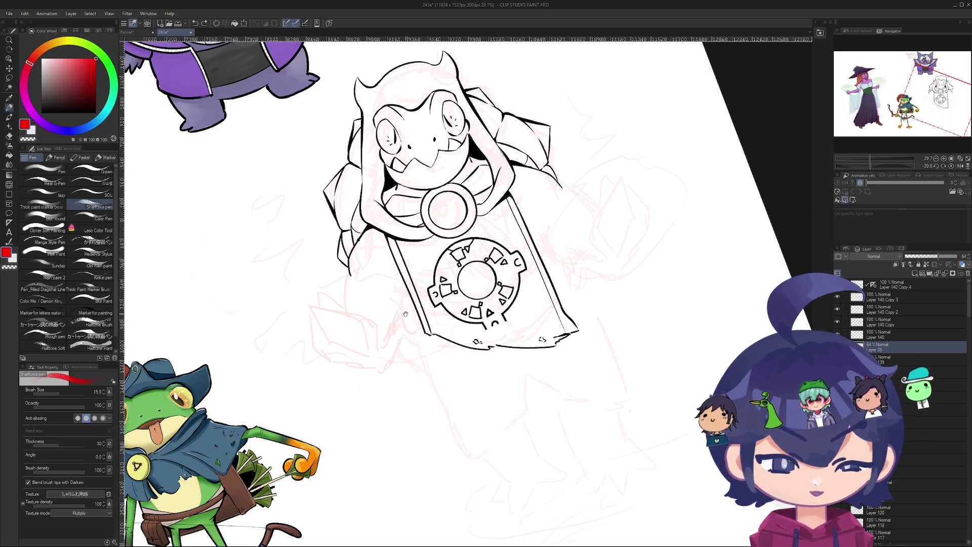
- Sketch and undo several trial red strokes below the banner, clearing the red box strokes
{"action": "scroll", "coordinate": [435, 354], "scroll_direction": "up", "scroll_amount": 2}
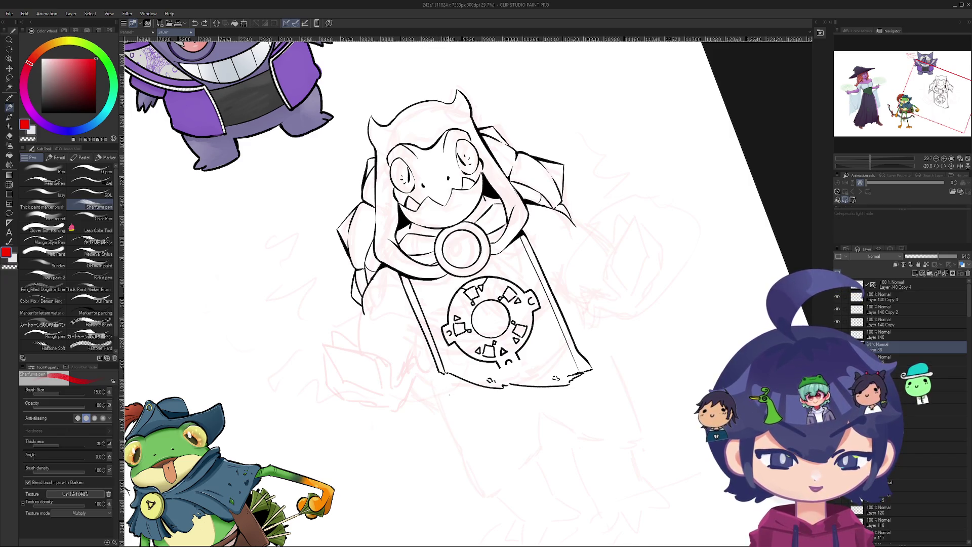
{"action": "scroll", "coordinate": [434, 409], "scroll_direction": "down", "scroll_amount": 6}
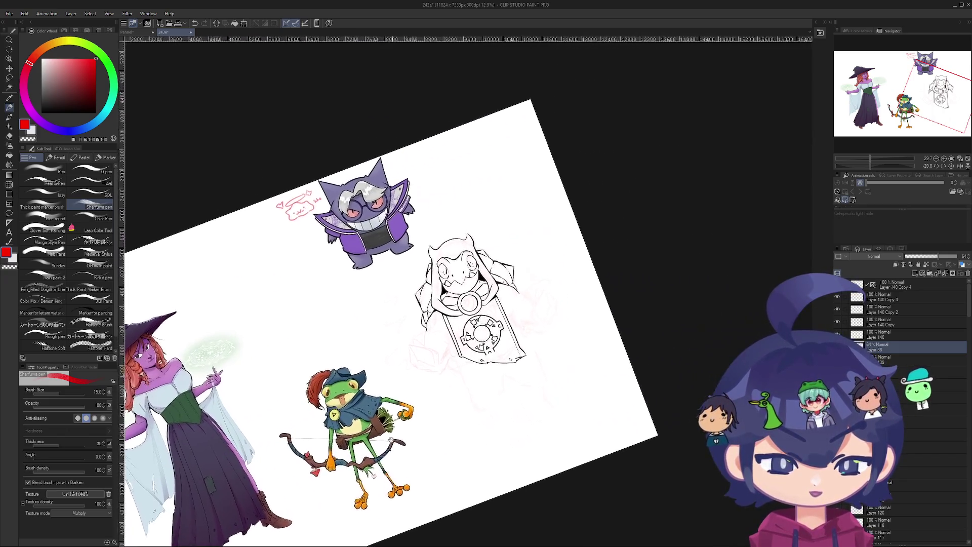
{"action": "scroll", "coordinate": [452, 393], "scroll_direction": "up", "scroll_amount": 8}
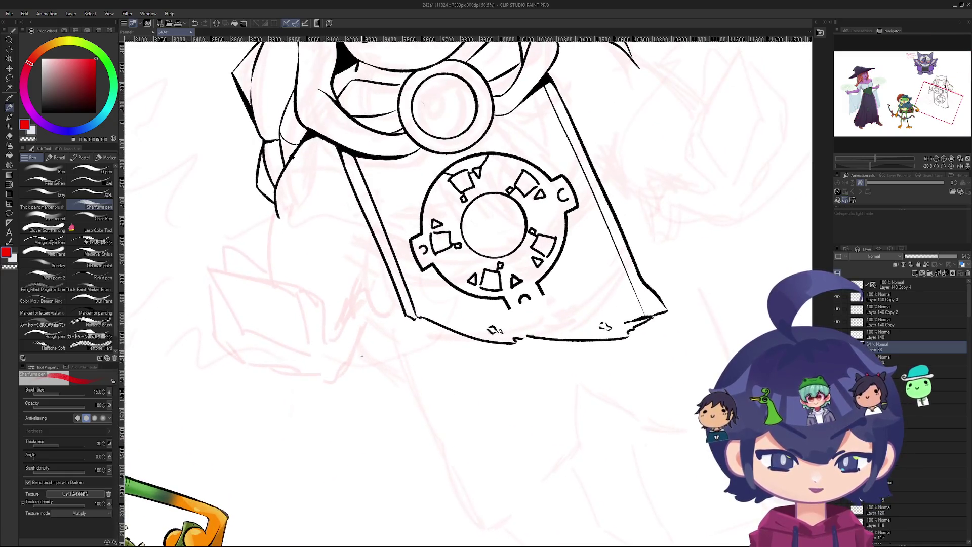
{"action": "mouse_move", "coordinate": [378, 338]}
{"action": "left_mouse_down"}
{"action": "mouse_move", "coordinate": [395, 406]}
{"action": "mouse_move", "coordinate": [388, 402]}
{"action": "left_mouse_up"}
{"action": "key", "text": "ctrl+z"}
{"action": "key", "text": "ctrl+z"}
{"action": "mouse_move", "coordinate": [446, 335]}
{"action": "left_mouse_down"}
{"action": "mouse_move", "coordinate": [455, 402]}
{"action": "mouse_move", "coordinate": [445, 387]}
{"action": "left_mouse_up"}
{"action": "key", "text": "ctrl+z"}
{"action": "left_click_drag", "start_coordinate": [434, 348], "coordinate": [439, 411]}
{"action": "left_click_drag", "start_coordinate": [419, 320], "coordinate": [473, 352]}
{"action": "key", "text": "ctrl+z"}
{"action": "left_click_drag", "start_coordinate": [411, 310], "coordinate": [460, 328]}
{"action": "key", "text": "ctrl+z"}
{"action": "key", "text": "Delete"}
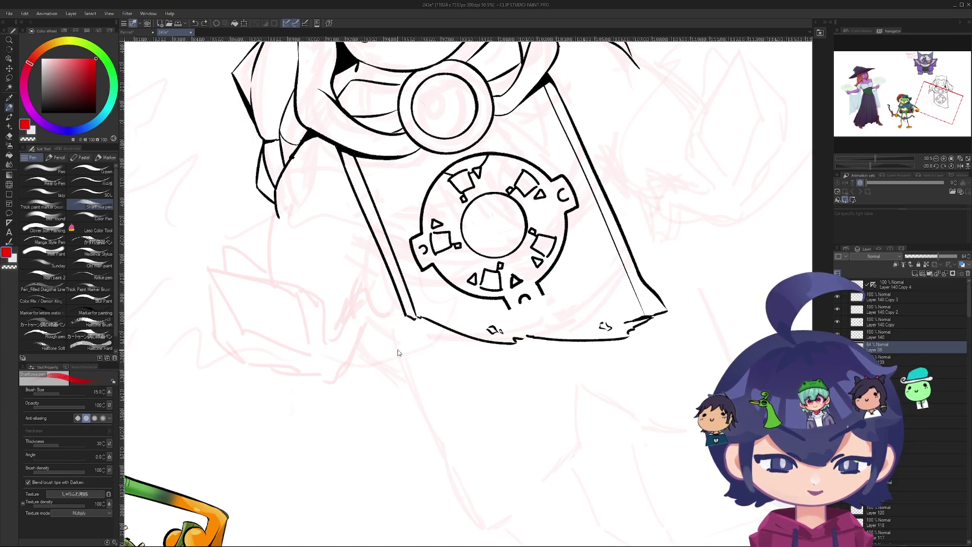
{"action": "left_click_drag", "start_coordinate": [375, 321], "coordinate": [437, 347]}
- Try red strokes at the banner's lower left and parallel down-right lines, undoing each one
{"action": "scroll", "coordinate": [390, 357], "scroll_direction": "down", "scroll_amount": 5}
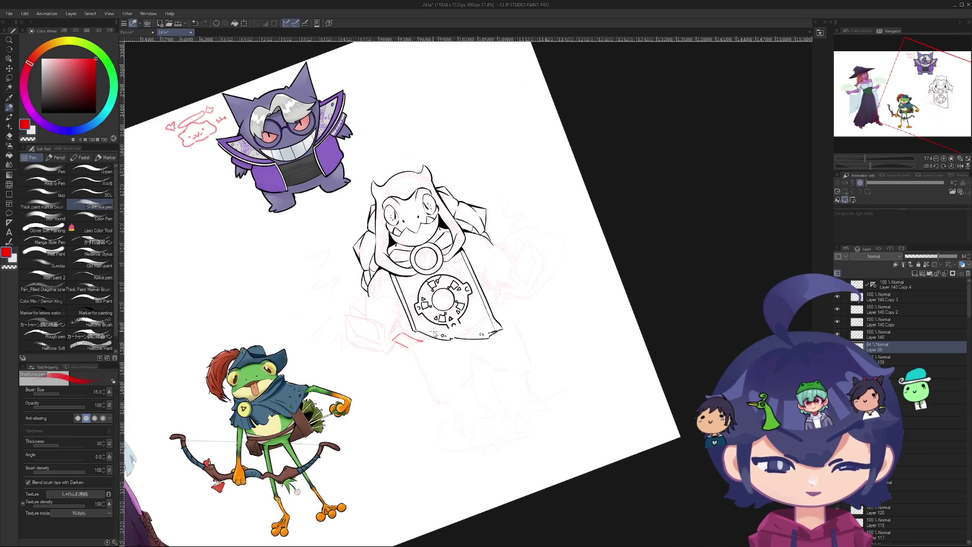
{"action": "scroll", "coordinate": [418, 345], "scroll_direction": "up", "scroll_amount": 5}
{"action": "mouse_move", "coordinate": [393, 327]}
{"action": "left_mouse_down"}
{"action": "mouse_move", "coordinate": [485, 353]}
{"action": "mouse_move", "coordinate": [430, 348]}
{"action": "mouse_move", "coordinate": [465, 363]}
{"action": "mouse_move", "coordinate": [500, 455]}
{"action": "left_mouse_up"}
{"action": "key", "text": "ctrl+z"}
{"action": "left_click_drag", "start_coordinate": [484, 329], "coordinate": [528, 427]}
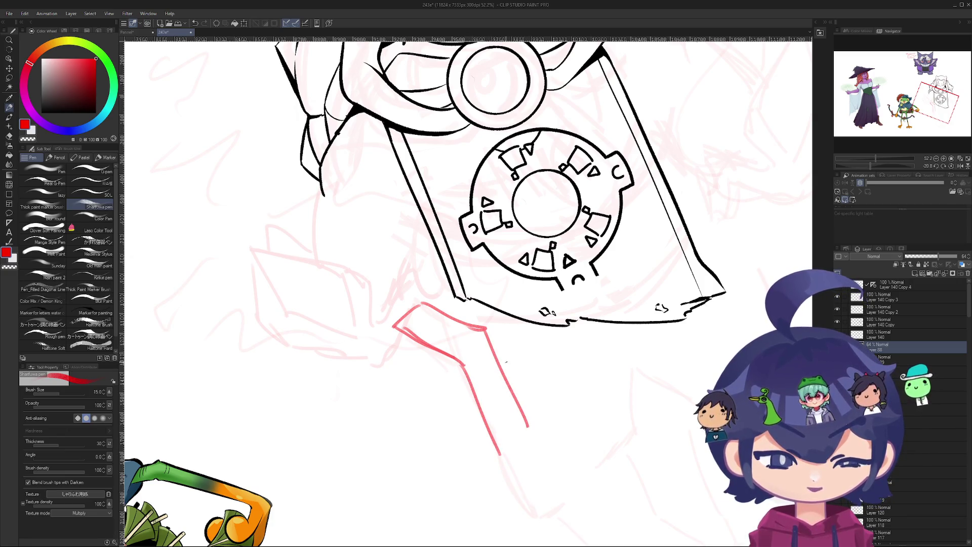
{"action": "key", "text": "ctrl+z"}
{"action": "left_click_drag", "start_coordinate": [454, 361], "coordinate": [466, 408]}
{"action": "key", "text": "ctrl+z"}
{"action": "left_click_drag", "start_coordinate": [454, 363], "coordinate": [479, 429]}
{"action": "key", "text": "ctrl+z"}
{"action": "mouse_move", "coordinate": [460, 370]}
{"action": "left_mouse_down"}
{"action": "mouse_move", "coordinate": [489, 456]}
{"action": "mouse_move", "coordinate": [483, 447]}
{"action": "left_mouse_up"}
{"action": "key", "text": "ctrl+z"}
{"action": "key", "text": "ctrl+z"}
{"action": "key", "text": "ctrl+z"}
- Rotate the canvas and try a longer red stroke below the shape, then undo it
{"action": "mouse_move", "coordinate": [435, 328]}
{"action": "left_mouse_down"}
{"action": "mouse_move", "coordinate": [456, 283]}
{"action": "mouse_move", "coordinate": [512, 233]}
{"action": "left_mouse_up"}
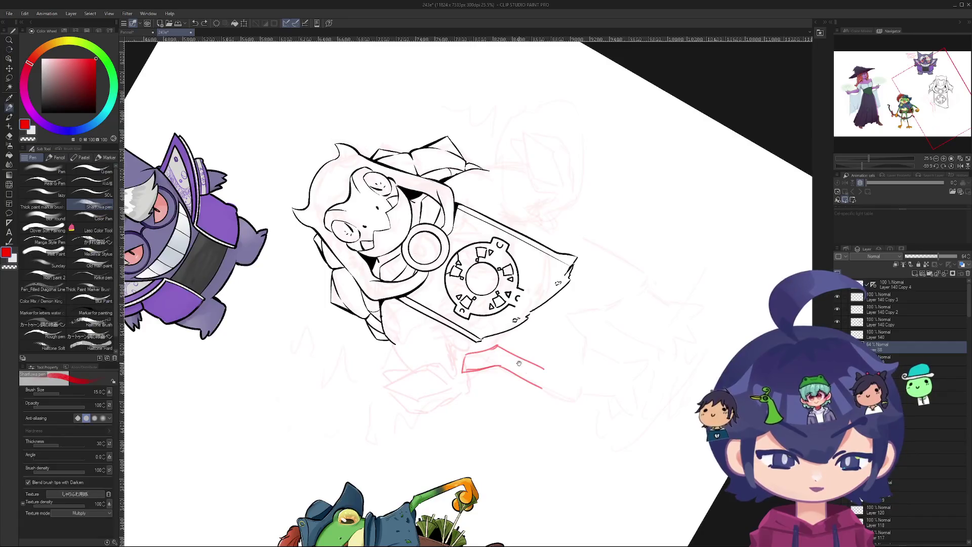
{"action": "scroll", "coordinate": [521, 385], "scroll_direction": "up", "scroll_amount": 3}
{"action": "left_click_drag", "start_coordinate": [552, 387], "coordinate": [494, 403]}
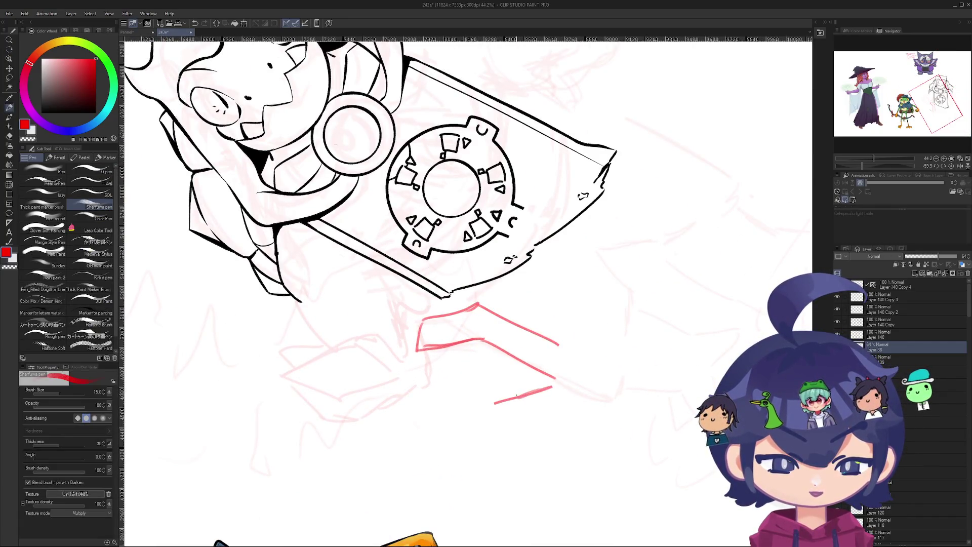
{"action": "key", "text": "ctrl+z"}
{"action": "key", "text": "ctrl+z"}
{"action": "left_click_drag", "start_coordinate": [554, 377], "coordinate": [475, 397]}
{"action": "scroll", "coordinate": [528, 377], "scroll_direction": "down", "scroll_amount": 3}
{"action": "mouse_move", "coordinate": [527, 377]}
{"action": "left_mouse_down"}
{"action": "mouse_move", "coordinate": [405, 355]}
{"action": "mouse_move", "coordinate": [395, 264]}
{"action": "mouse_move", "coordinate": [440, 234]}
{"action": "mouse_move", "coordinate": [370, 277]}
{"action": "mouse_move", "coordinate": [409, 249]}
{"action": "left_mouse_up"}
{"action": "key", "text": "p"}
{"action": "key", "text": "ctrl+z"}
{"action": "key", "text": "ctrl+z"}
{"action": "key", "text": "ctrl+z"}
{"action": "key", "text": "ctrl+z"}
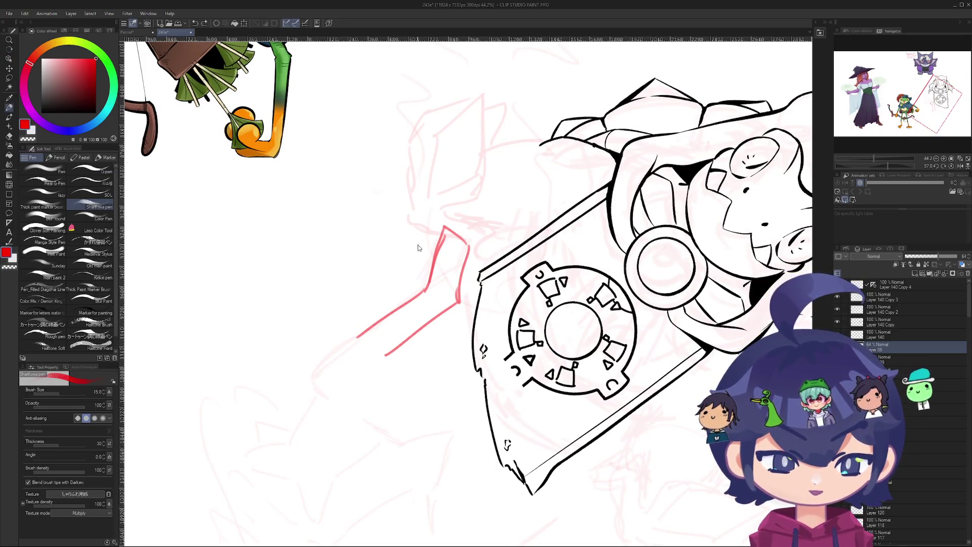
{"action": "key", "text": "ctrl+z"}
{"action": "key", "text": "r"}
{"action": "scroll", "coordinate": [446, 249], "scroll_direction": "down", "scroll_amount": 5}
{"action": "mouse_move", "coordinate": [445, 249]}
{"action": "left_mouse_down"}
{"action": "mouse_move", "coordinate": [403, 332]}
{"action": "mouse_move", "coordinate": [385, 308]}
{"action": "mouse_move", "coordinate": [425, 406]}
{"action": "mouse_move", "coordinate": [395, 390]}
{"action": "left_mouse_up"}
{"action": "key", "text": "p"}
{"action": "key", "text": "r"}
{"action": "key", "text": "p"}
{"action": "scroll", "coordinate": [443, 353], "scroll_direction": "up", "scroll_amount": 2}
{"action": "scroll", "coordinate": [443, 353], "scroll_direction": "up", "scroll_amount": 2}
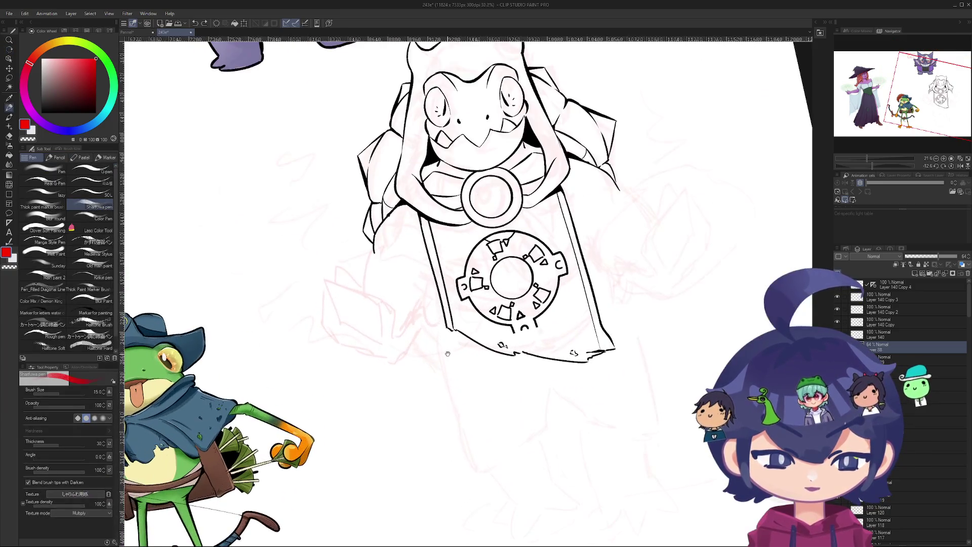
- After a few curve retries, draw a small red arc below the banner's lower left
{"action": "left_click_drag", "start_coordinate": [430, 345], "coordinate": [414, 393]}
{"action": "key", "text": "ctrl+z"}
{"action": "left_click_drag", "start_coordinate": [434, 340], "coordinate": [444, 391]}
{"action": "key", "text": "ctrl+z"}
{"action": "left_click_drag", "start_coordinate": [434, 340], "coordinate": [445, 391]}
{"action": "key", "text": "ctrl+z"}
{"action": "key", "text": "ctrl+z"}
{"action": "mouse_move", "coordinate": [435, 335]}
{"action": "left_mouse_down"}
{"action": "mouse_move", "coordinate": [430, 393]}
{"action": "mouse_move", "coordinate": [456, 330]}
{"action": "mouse_move", "coordinate": [447, 284]}
{"action": "mouse_move", "coordinate": [420, 350]}
{"action": "left_mouse_up"}
{"action": "scroll", "coordinate": [486, 454], "scroll_direction": "down", "scroll_amount": 3}
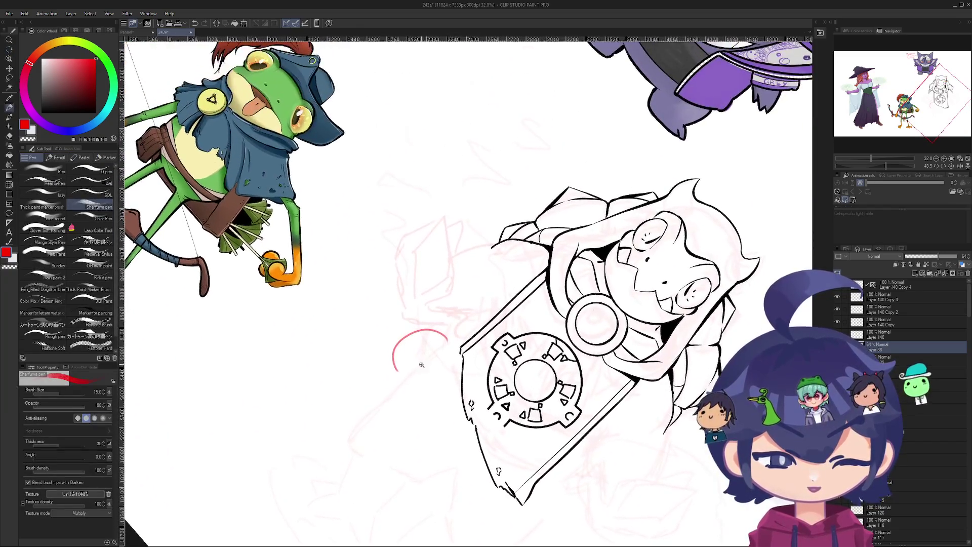
- Close the red arc with a straight line and add a curved mark and leg stroke
{"action": "scroll", "coordinate": [392, 367], "scroll_direction": "up", "scroll_amount": 3}
{"action": "left_click_drag", "start_coordinate": [370, 387], "coordinate": [468, 326]}
{"action": "key", "text": "ctrl+z"}
{"action": "left_click_drag", "start_coordinate": [369, 387], "coordinate": [469, 326]}
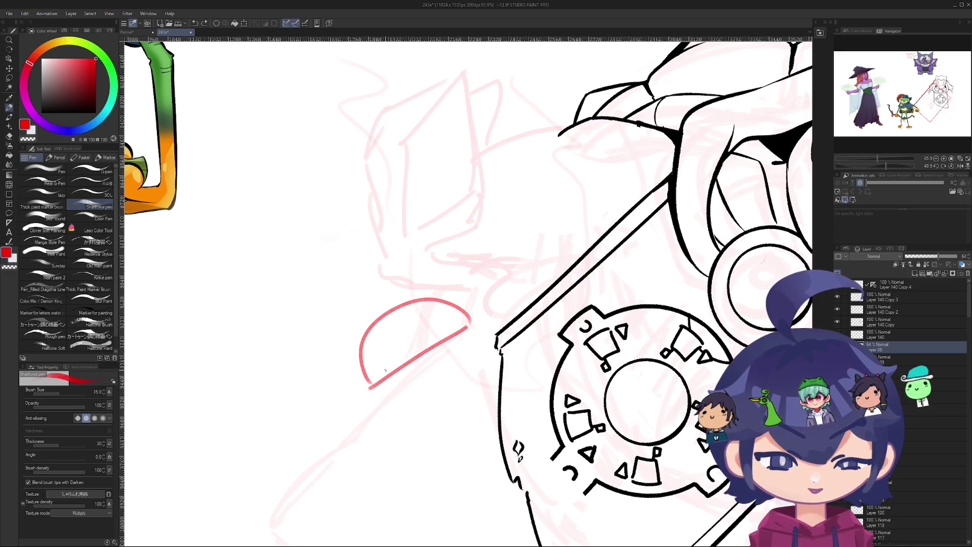
{"action": "scroll", "coordinate": [392, 340], "scroll_direction": "up", "scroll_amount": 4}
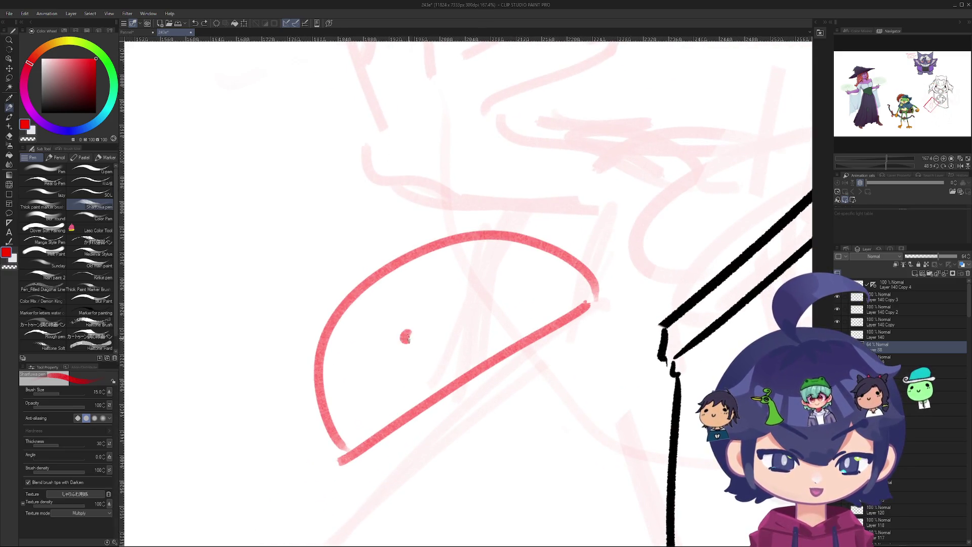
{"action": "left_click_drag", "start_coordinate": [433, 337], "coordinate": [447, 323]}
{"action": "scroll", "coordinate": [458, 316], "scroll_direction": "down", "scroll_amount": 5}
{"action": "mouse_move", "coordinate": [301, 393]}
{"action": "left_mouse_down"}
{"action": "mouse_move", "coordinate": [297, 457]}
{"action": "mouse_move", "coordinate": [399, 305]}
{"action": "mouse_move", "coordinate": [421, 335]}
{"action": "mouse_move", "coordinate": [393, 426]}
{"action": "mouse_move", "coordinate": [412, 354]}
{"action": "mouse_move", "coordinate": [400, 298]}
{"action": "left_mouse_up"}
{"action": "scroll", "coordinate": [400, 298], "scroll_direction": "up", "scroll_amount": 3}
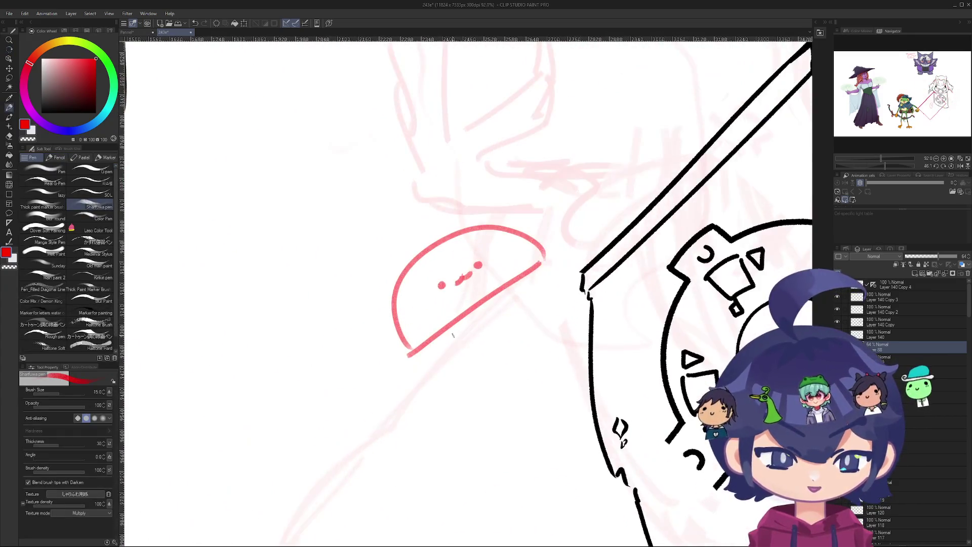
{"action": "mouse_move", "coordinate": [457, 324]}
{"action": "left_mouse_down"}
{"action": "mouse_move", "coordinate": [481, 347]}
{"action": "mouse_move", "coordinate": [455, 371]}
{"action": "left_mouse_up"}
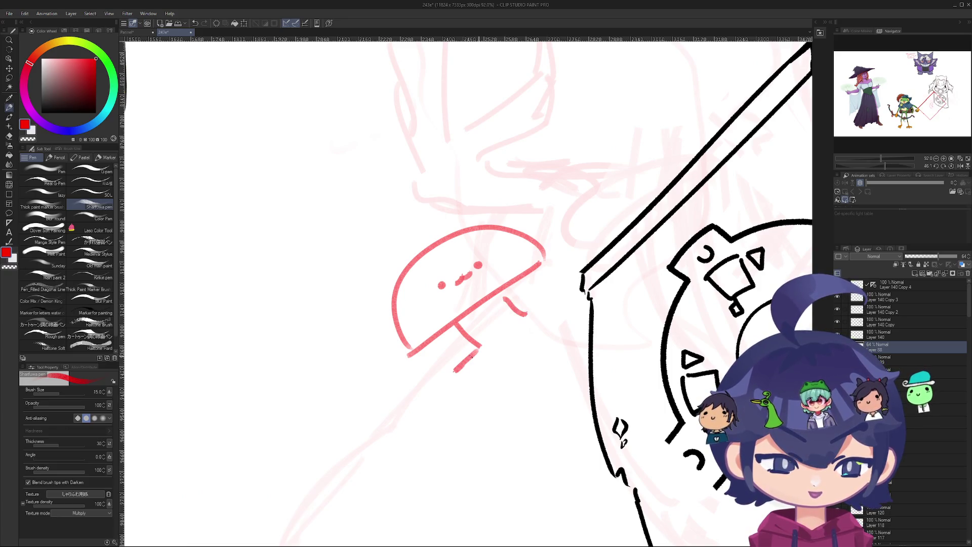
- Remove the red dome doodle with Delete and undo so no red sketch remains
{"action": "scroll", "coordinate": [457, 352], "scroll_direction": "down", "scroll_amount": 5}
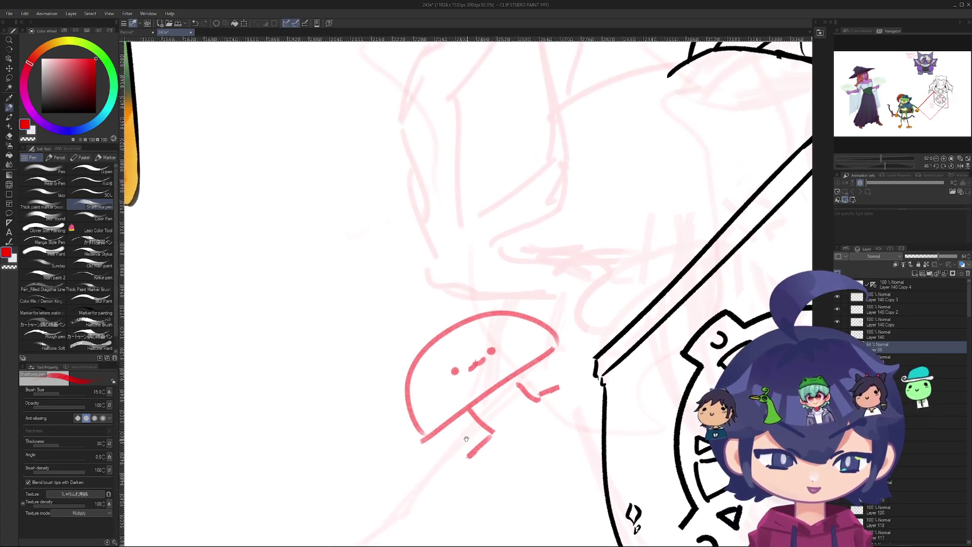
{"action": "key", "text": "Delete"}
{"action": "key", "text": "ctrl+z"}
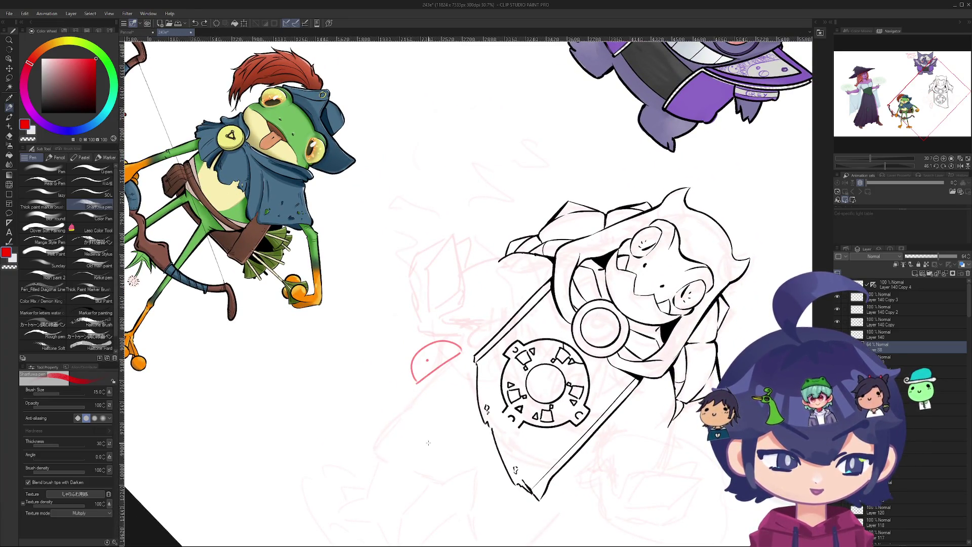
{"action": "key", "text": "ctrl+z"}
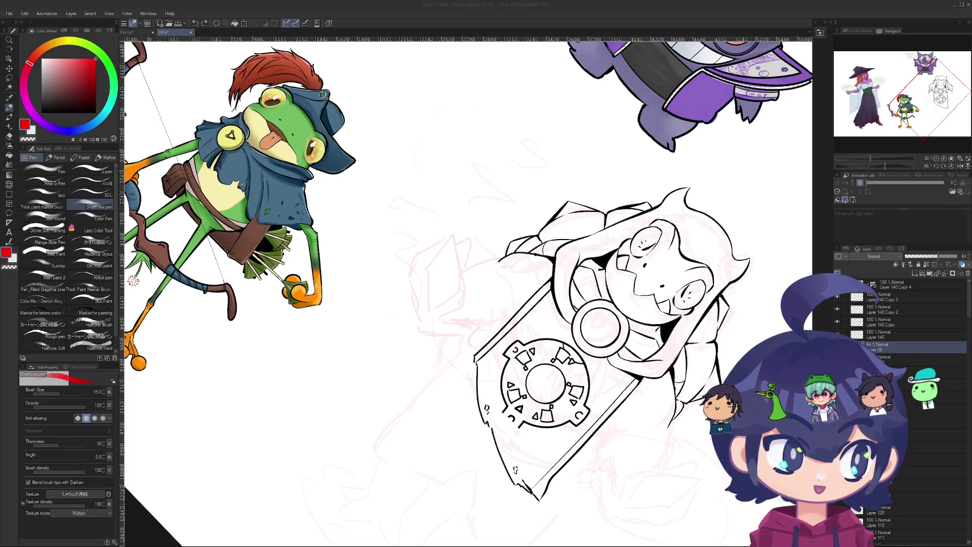
{"action": "left_click", "coordinate": [435, 139]}
{"action": "scroll", "coordinate": [451, 289], "scroll_direction": "down", "scroll_amount": 5}
{"action": "mouse_move", "coordinate": [450, 290]}
{"action": "left_mouse_down"}
{"action": "mouse_move", "coordinate": [404, 216]}
{"action": "mouse_move", "coordinate": [382, 241]}
{"action": "left_mouse_up"}
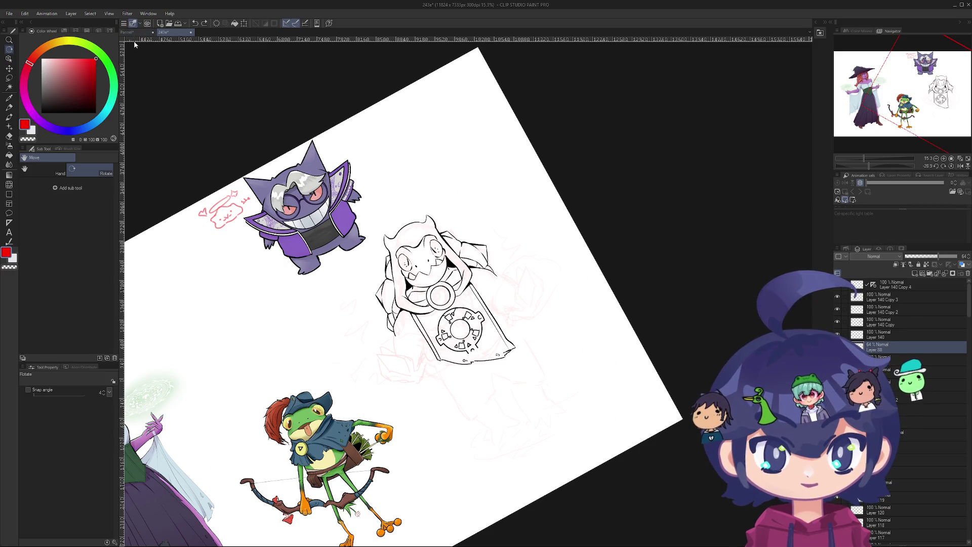
{"action": "left_click", "coordinate": [147, 32]}
{"action": "scroll", "coordinate": [251, 146], "scroll_direction": "down", "scroll_amount": 6}
{"action": "scroll", "coordinate": [285, 390], "scroll_direction": "up", "scroll_amount": 4}
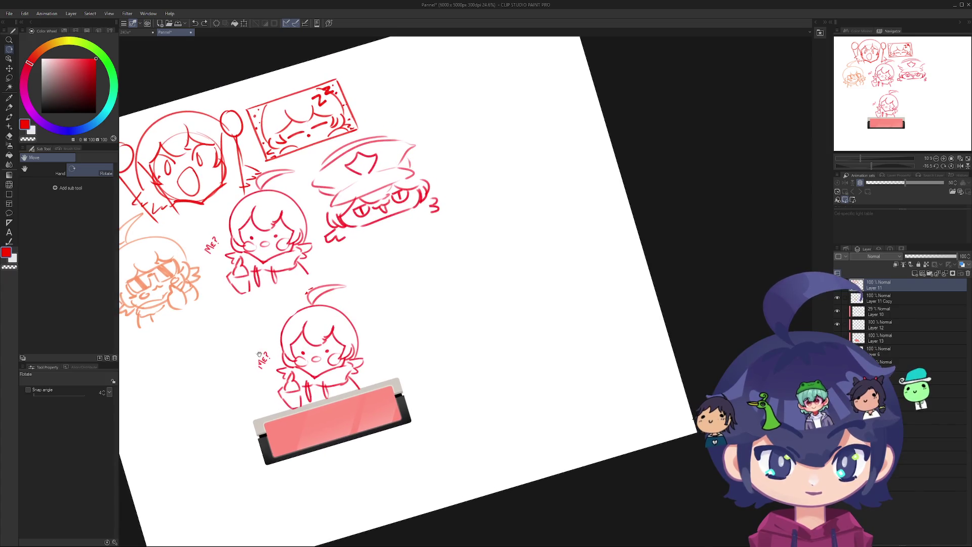
{"action": "left_click_drag", "start_coordinate": [212, 161], "coordinate": [299, 276]}
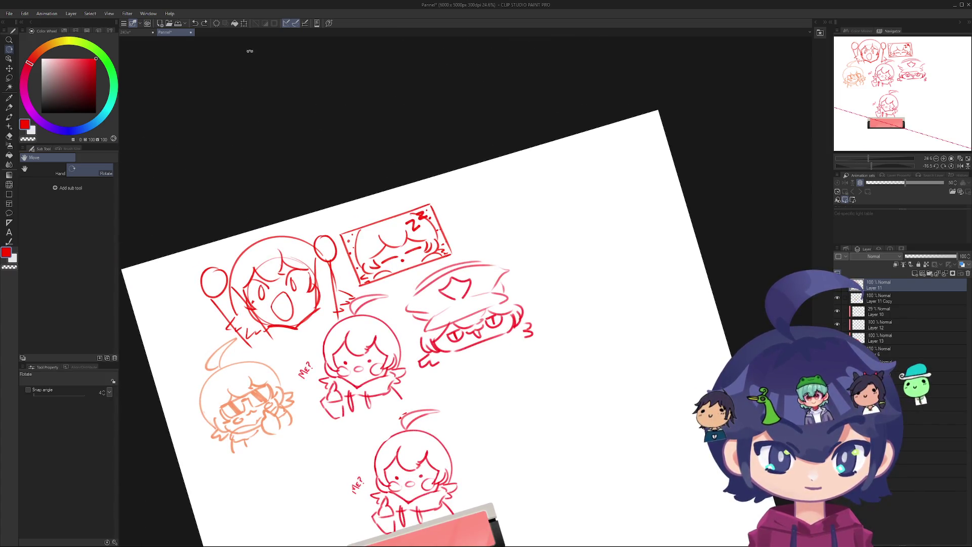
{"action": "left_click", "coordinate": [130, 32]}
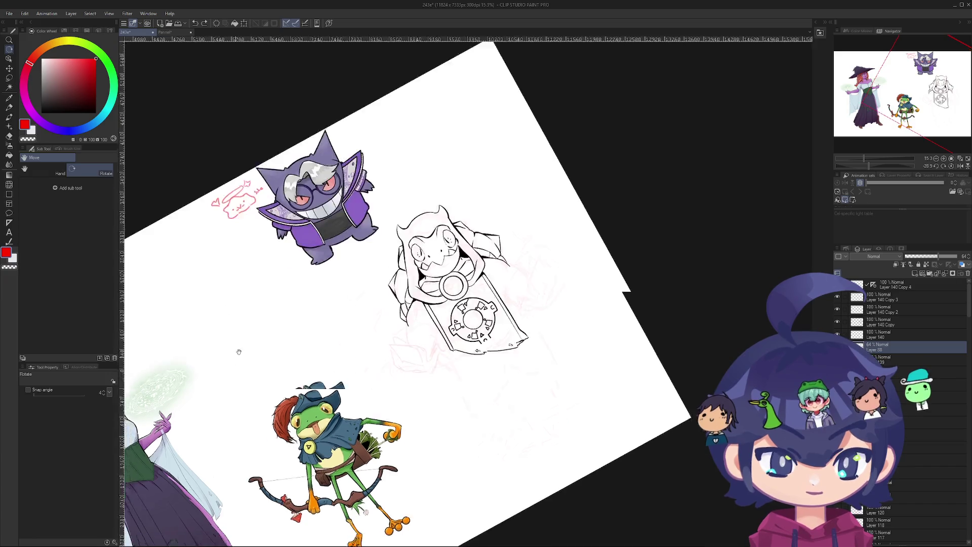
{"action": "mouse_move", "coordinate": [325, 279]}
{"action": "left_mouse_down"}
{"action": "mouse_move", "coordinate": [308, 282]}
{"action": "mouse_move", "coordinate": [263, 326]}
{"action": "mouse_move", "coordinate": [274, 375]}
{"action": "mouse_move", "coordinate": [302, 414]}
{"action": "mouse_move", "coordinate": [582, 446]}
{"action": "mouse_move", "coordinate": [304, 416]}
{"action": "mouse_move", "coordinate": [324, 183]}
{"action": "mouse_move", "coordinate": [490, 265]}
{"action": "mouse_move", "coordinate": [503, 210]}
{"action": "mouse_move", "coordinate": [441, 211]}
{"action": "mouse_move", "coordinate": [508, 263]}
{"action": "mouse_move", "coordinate": [306, 306]}
{"action": "left_mouse_up"}
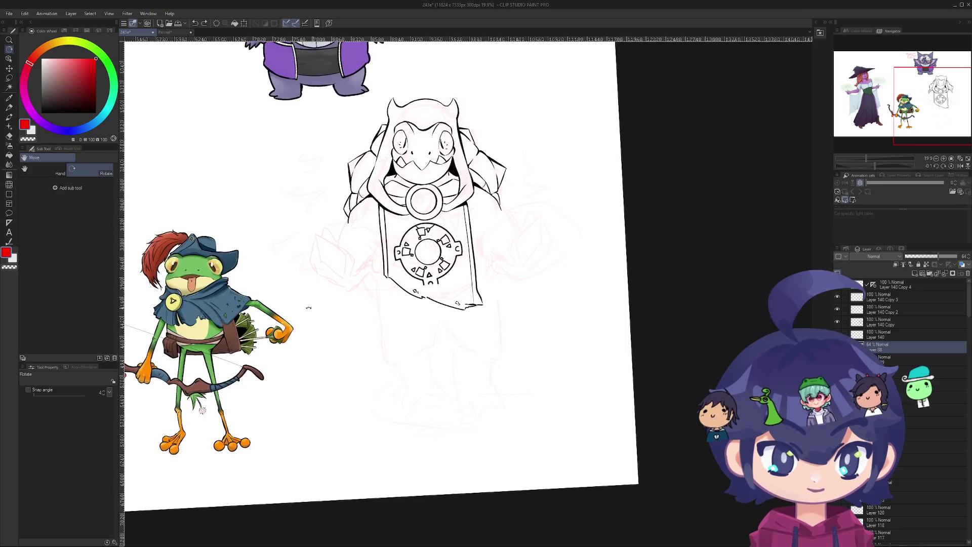
- With the pen, try curved red strokes left of the banner and along the ellipse, undoing each
{"action": "key", "text": "p"}
{"action": "left_click_drag", "start_coordinate": [330, 168], "coordinate": [324, 196]}
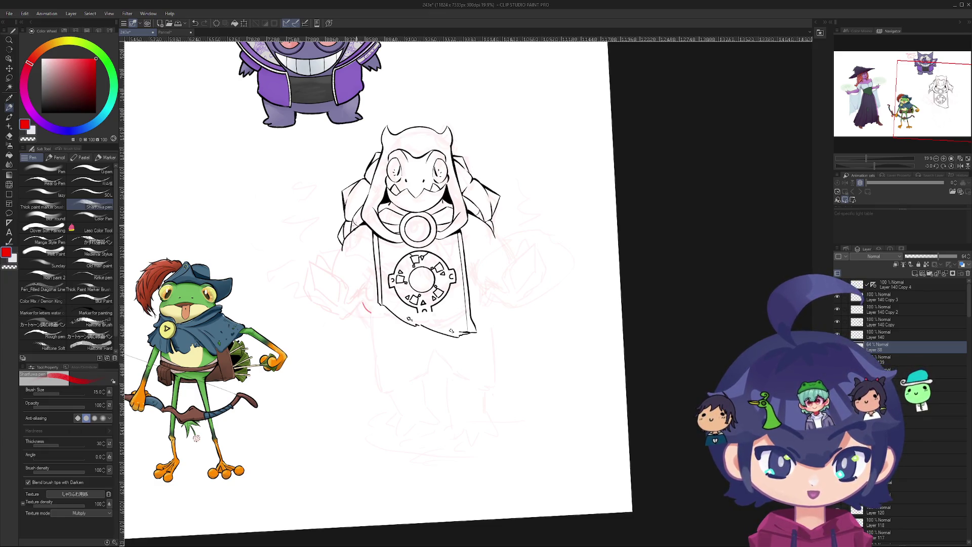
{"action": "key", "text": "ctrl+z"}
{"action": "left_click_drag", "start_coordinate": [358, 212], "coordinate": [374, 317]}
{"action": "left_click_drag", "start_coordinate": [487, 228], "coordinate": [491, 304]}
{"action": "key", "text": "ctrl+z"}
{"action": "key", "text": "ctrl+z"}
{"action": "key", "text": "ctrl+z"}
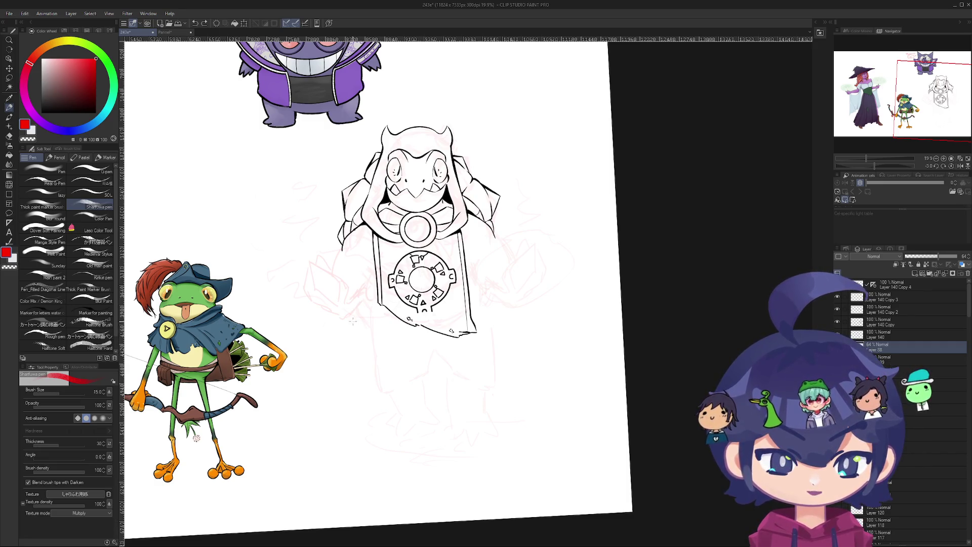
{"action": "mouse_move", "coordinate": [352, 270]}
{"action": "left_mouse_down"}
{"action": "mouse_move", "coordinate": [361, 312]}
{"action": "mouse_move", "coordinate": [341, 351]}
{"action": "mouse_move", "coordinate": [349, 348]}
{"action": "mouse_move", "coordinate": [317, 325]}
{"action": "mouse_move", "coordinate": [366, 368]}
{"action": "left_mouse_up"}
{"action": "key", "text": "ctrl+z"}
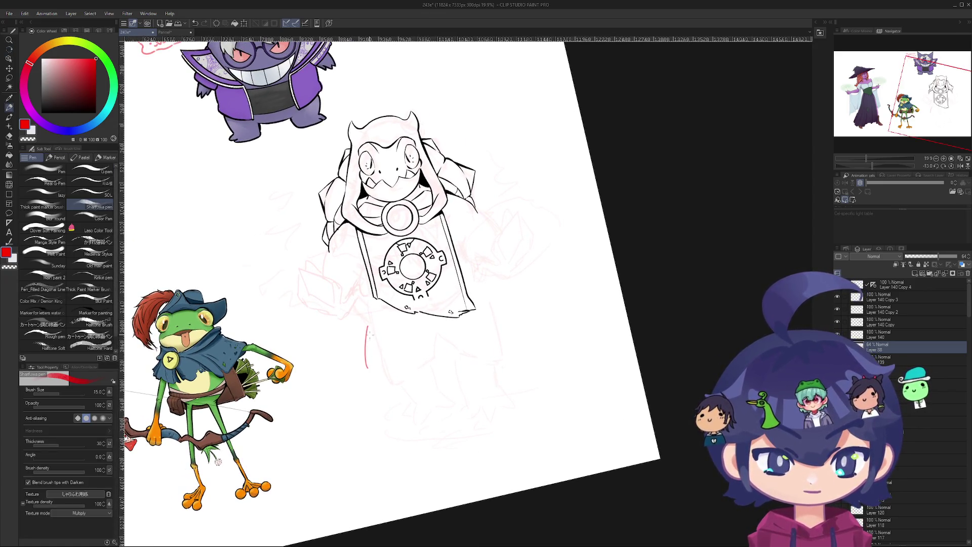
- Try short vertical and diagonal red strokes on both banner sides, then undo them
{"action": "left_click_drag", "start_coordinate": [441, 335], "coordinate": [438, 358]}
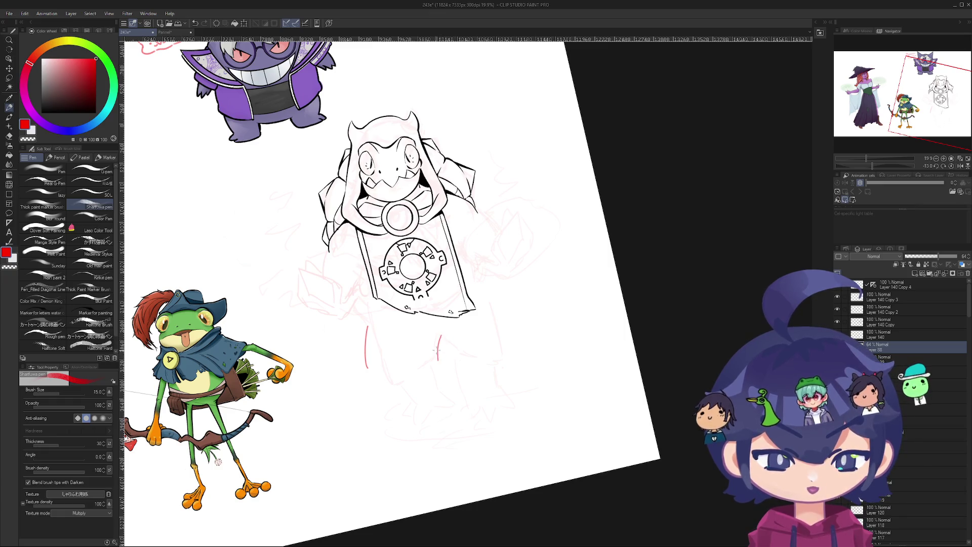
{"action": "left_click_drag", "start_coordinate": [369, 371], "coordinate": [403, 404]}
{"action": "key", "text": "ctrl+z"}
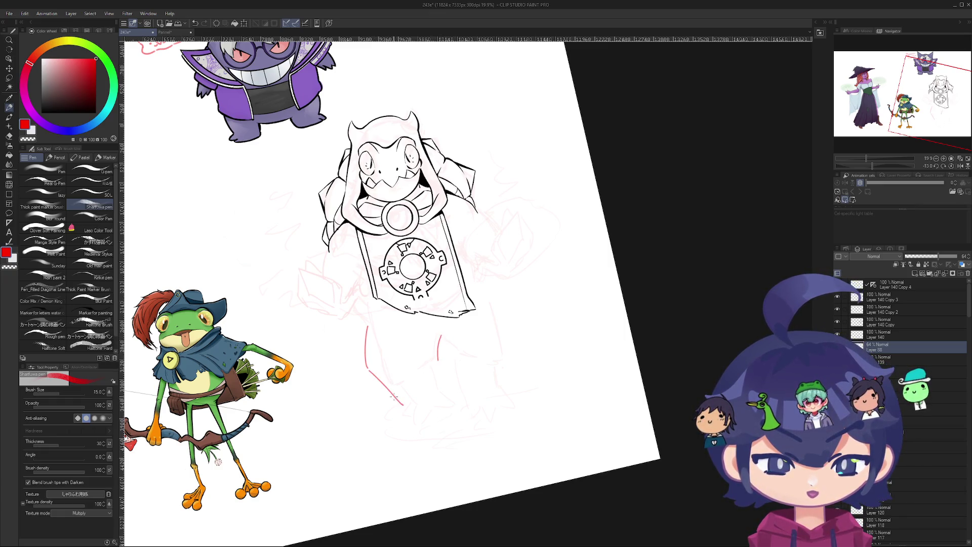
{"action": "mouse_move", "coordinate": [440, 361]}
{"action": "left_mouse_down"}
{"action": "mouse_move", "coordinate": [438, 390]}
{"action": "mouse_move", "coordinate": [449, 380]}
{"action": "left_mouse_up"}
{"action": "key", "text": "ctrl+z"}
{"action": "key", "text": "ctrl+z"}
{"action": "key", "text": "ctrl+z"}
{"action": "key", "text": "ctrl+z"}
{"action": "left_click_drag", "start_coordinate": [438, 331], "coordinate": [430, 365]}
{"action": "key", "text": "ctrl+z"}
{"action": "key", "text": "ctrl+z"}
{"action": "key", "text": "ctrl+z"}
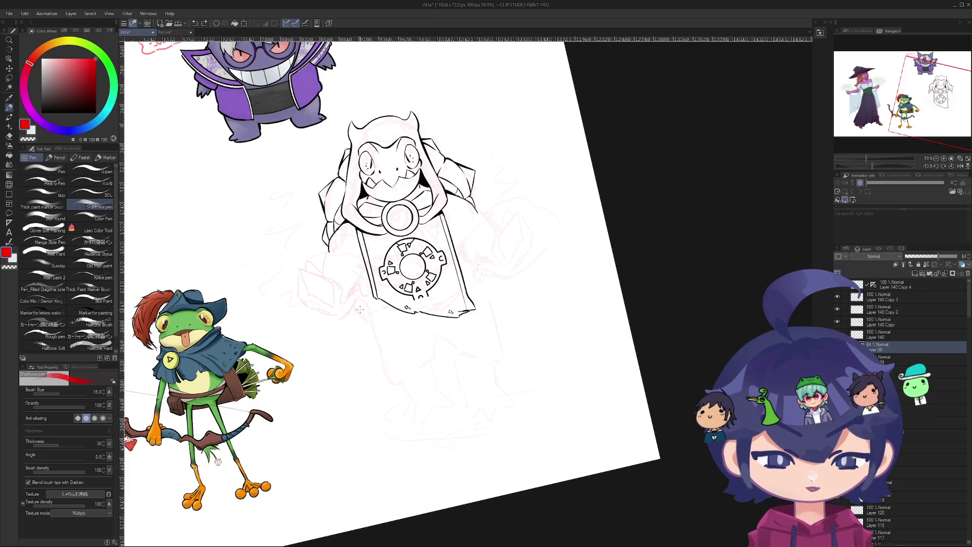
{"action": "scroll", "coordinate": [354, 283], "scroll_direction": "up", "scroll_amount": 2}
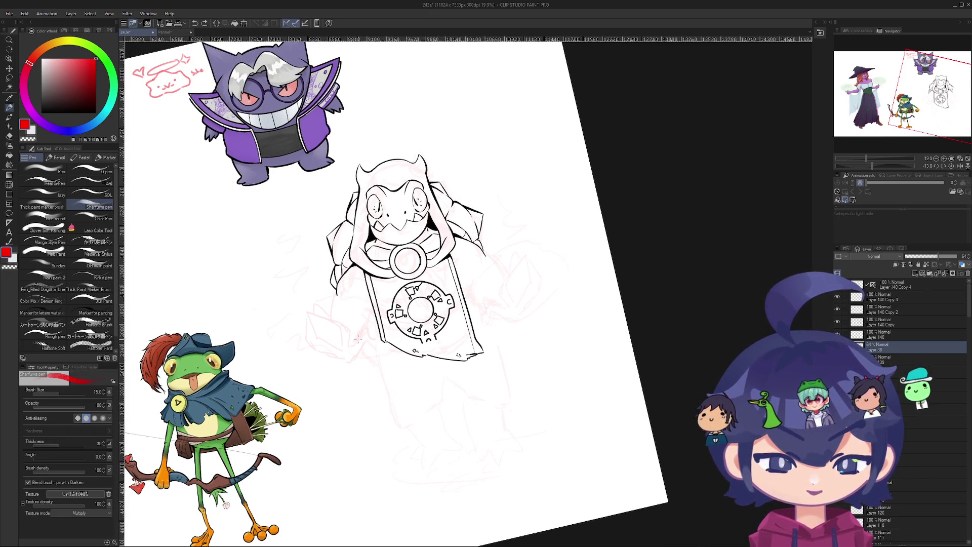
{"action": "left_click_drag", "start_coordinate": [351, 293], "coordinate": [376, 361]}
{"action": "mouse_move", "coordinate": [476, 248]}
{"action": "left_mouse_down"}
{"action": "mouse_move", "coordinate": [500, 339]}
{"action": "mouse_move", "coordinate": [492, 334]}
{"action": "left_mouse_up"}
{"action": "key", "text": "ctrl+z"}
{"action": "key", "text": "ctrl+z"}
{"action": "key", "text": "ctrl+z"}
{"action": "key", "text": "ctrl+z"}
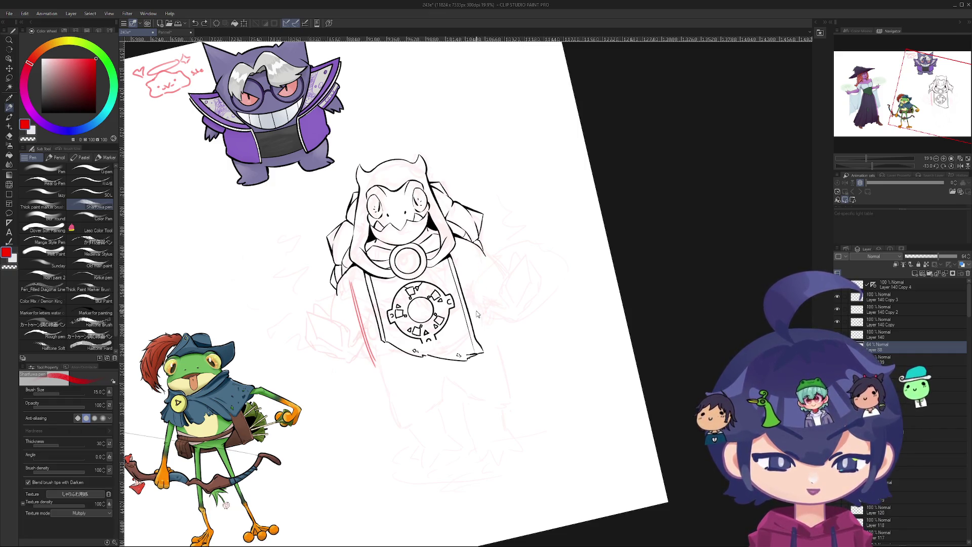
- Undo the remaining short red strokes left of the banner and the stray dark line
{"action": "key", "text": "ctrl+z"}
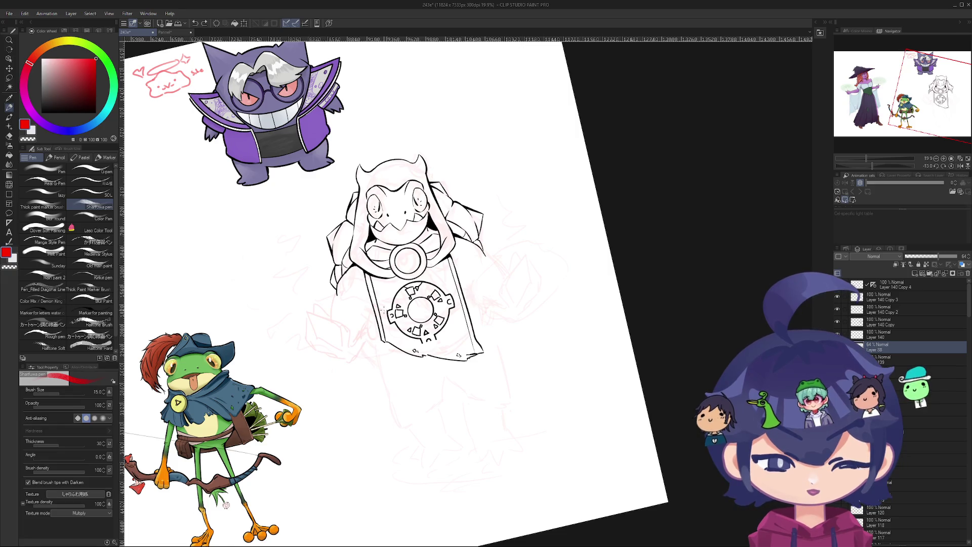
{"action": "scroll", "coordinate": [364, 305], "scroll_direction": "up", "scroll_amount": 1}
{"action": "mouse_move", "coordinate": [329, 293]}
{"action": "left_mouse_down"}
{"action": "mouse_move", "coordinate": [321, 322]}
{"action": "mouse_move", "coordinate": [357, 347]}
{"action": "left_mouse_up"}
{"action": "key", "text": "ctrl+z"}
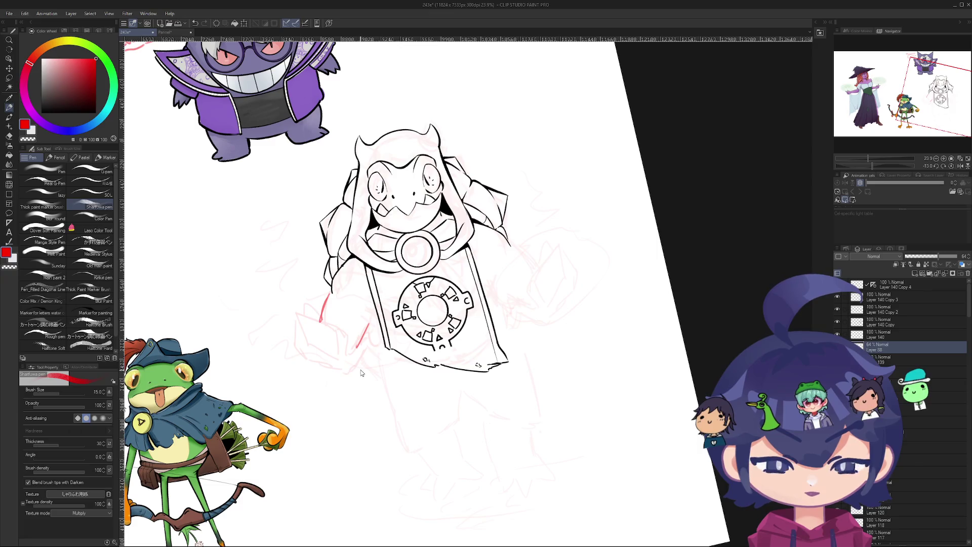
{"action": "key", "text": "ctrl+z"}
{"action": "key", "text": "ctrl+z"}
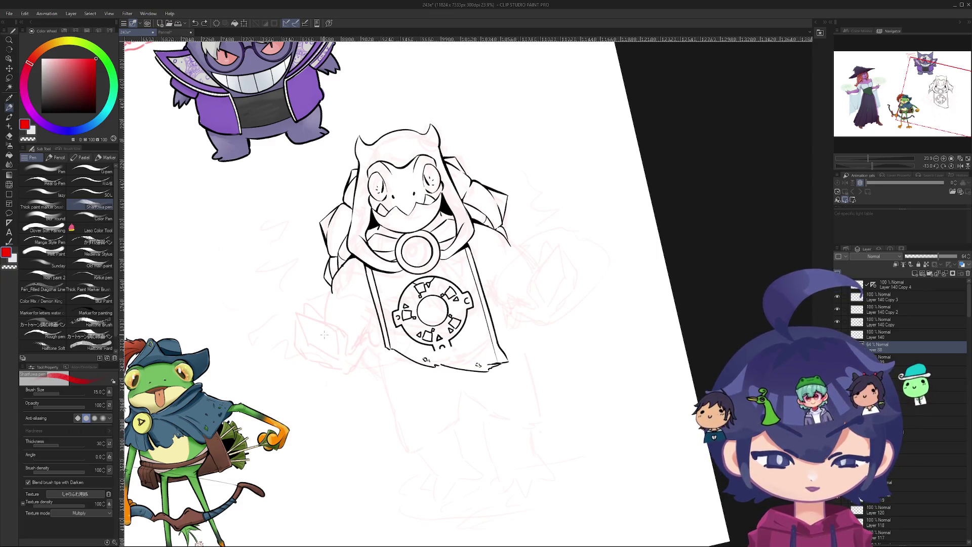
{"action": "mouse_move", "coordinate": [332, 293]}
{"action": "left_mouse_down"}
{"action": "mouse_move", "coordinate": [326, 342]}
{"action": "mouse_move", "coordinate": [364, 351]}
{"action": "left_mouse_up"}
{"action": "key", "text": "ctrl+z"}
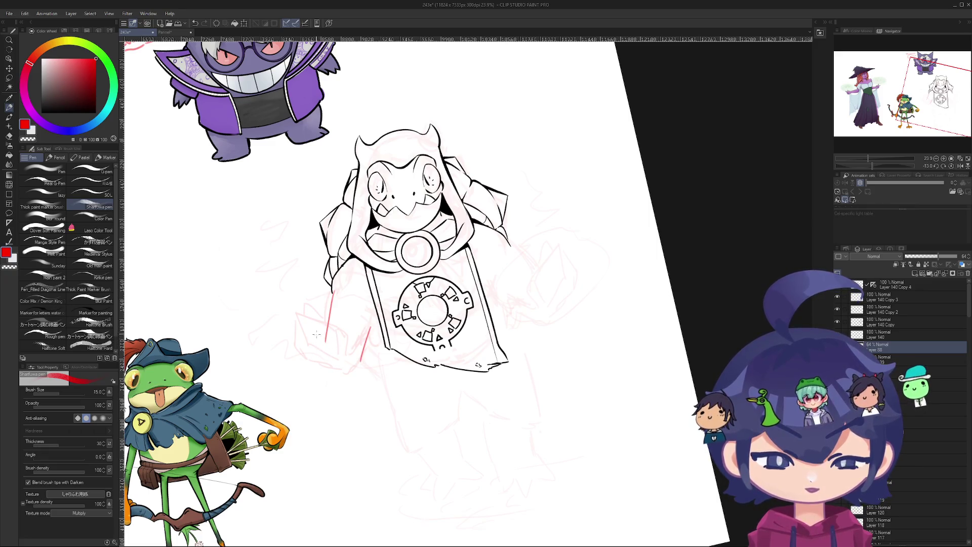
{"action": "key", "text": "ctrl+z"}
{"action": "key", "text": "ctrl+z"}
{"action": "key", "text": "ctrl+z"}
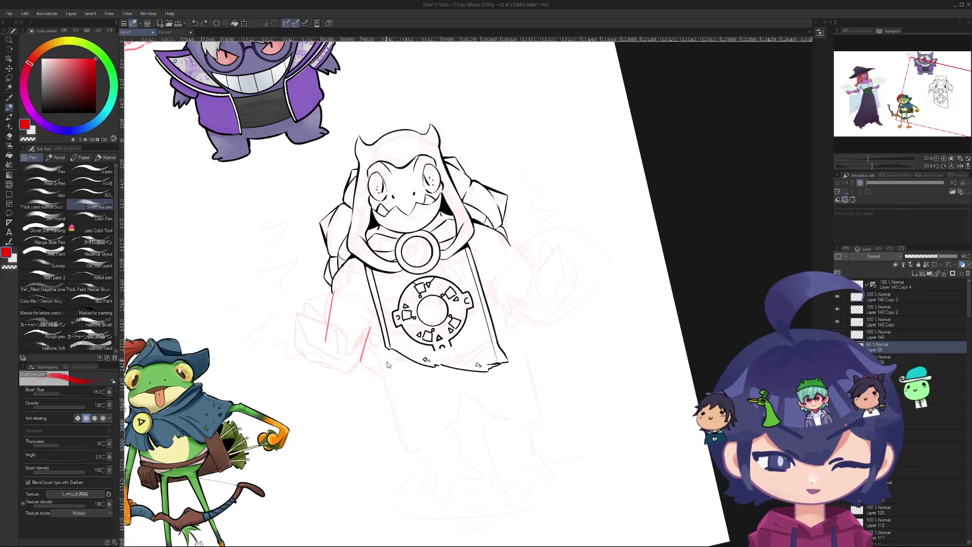
{"action": "key", "text": "ctrl+z"}
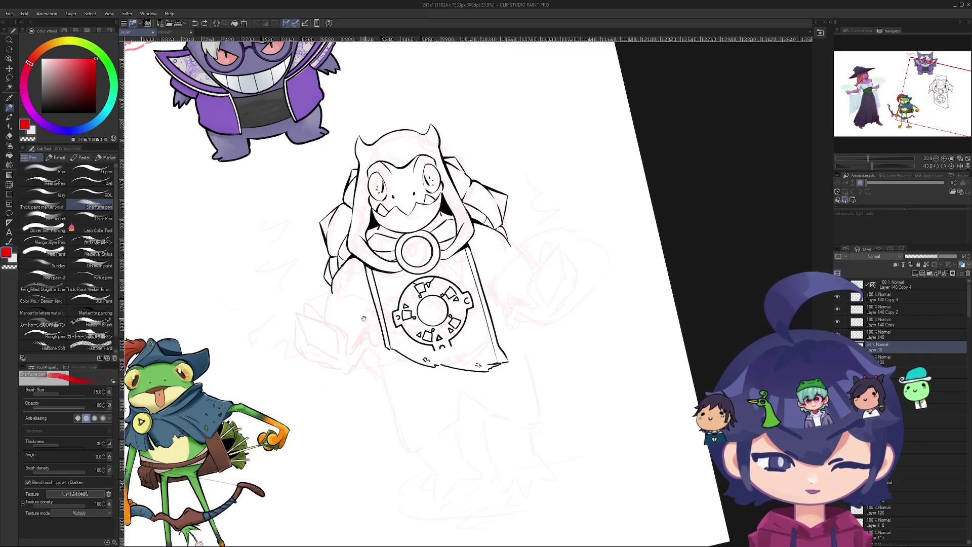
- Cycle through the eraser and object tools back to the pen, and zoom the view
{"action": "left_click_drag", "start_coordinate": [364, 318], "coordinate": [367, 344]}
{"action": "key", "text": "e"}
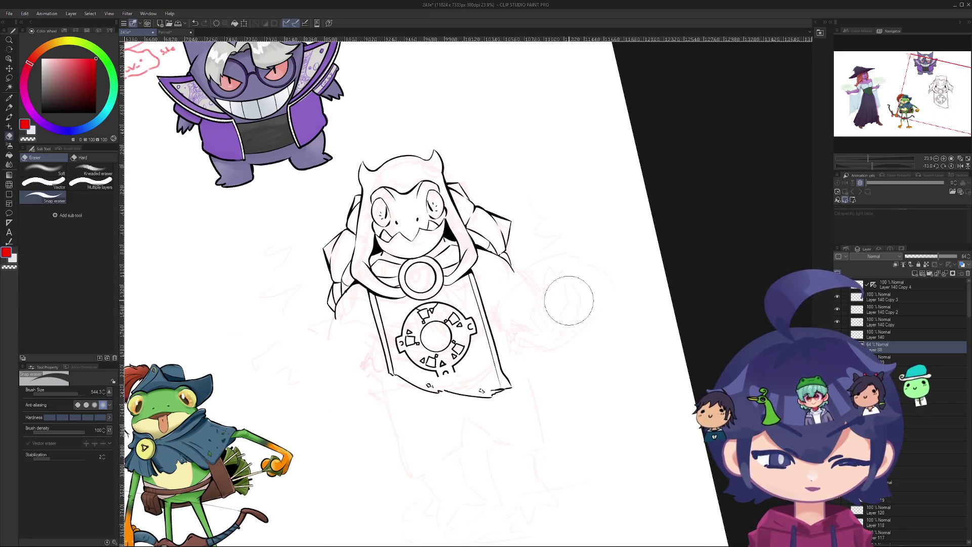
{"action": "key", "text": "o"}
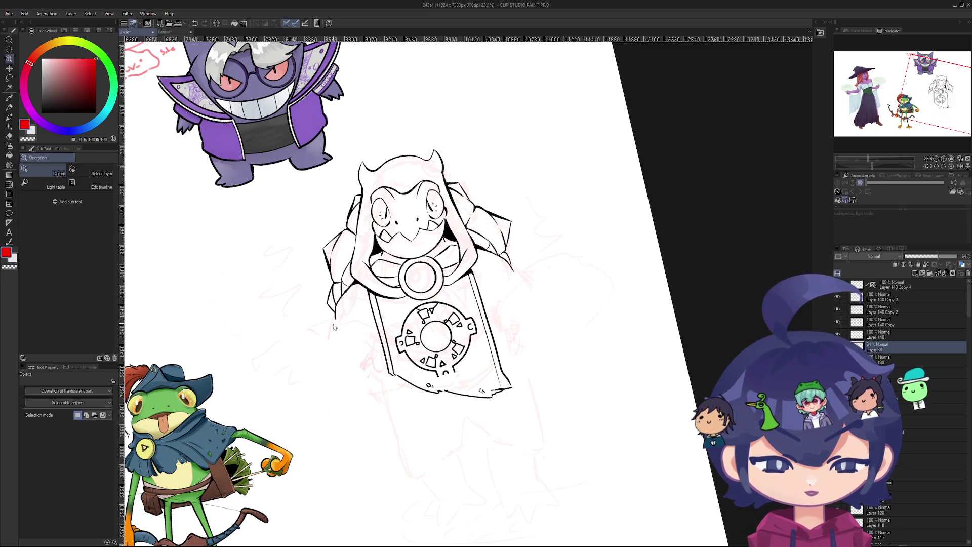
{"action": "key", "text": "p"}
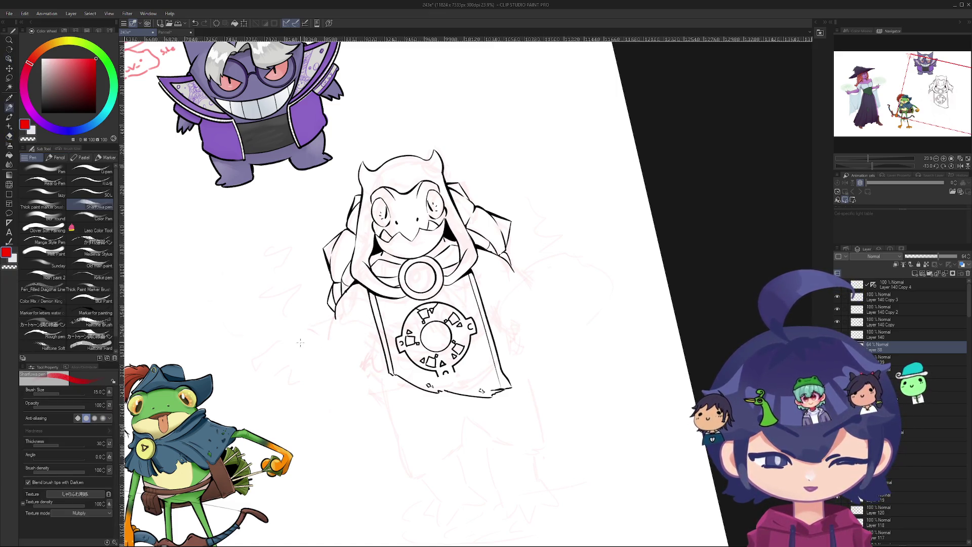
{"action": "scroll", "coordinate": [299, 343], "scroll_direction": "down", "scroll_amount": 5}
{"action": "scroll", "coordinate": [398, 338], "scroll_direction": "up", "scroll_amount": 2}
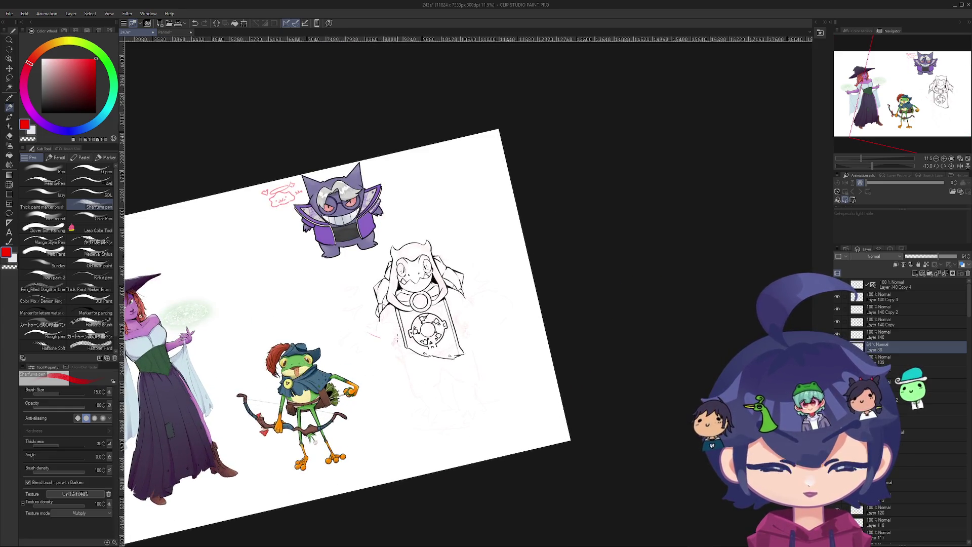
{"action": "scroll", "coordinate": [396, 334], "scroll_direction": "up", "scroll_amount": 3}
- Try red box strokes and short motion marks beside the banner, undoing each attempt
{"action": "mouse_move", "coordinate": [368, 331]}
{"action": "left_mouse_down"}
{"action": "mouse_move", "coordinate": [397, 336]}
{"action": "mouse_move", "coordinate": [408, 362]}
{"action": "left_mouse_up"}
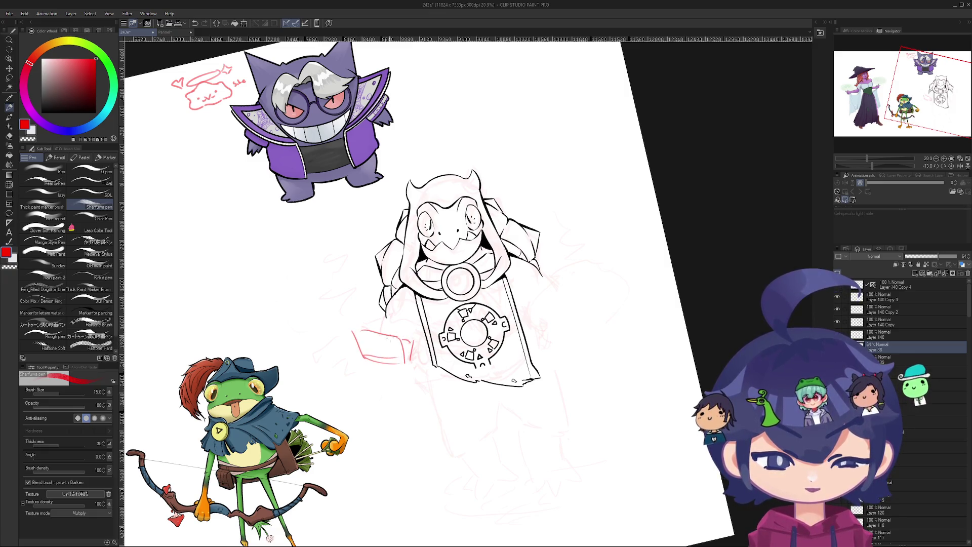
{"action": "key", "text": "ctrl+z"}
{"action": "key", "text": "ctrl+z"}
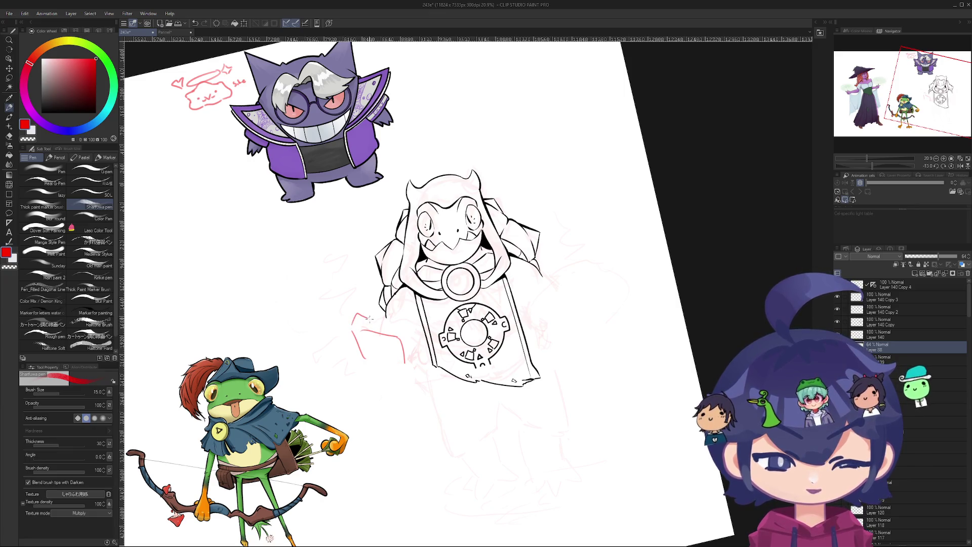
{"action": "mouse_move", "coordinate": [364, 323]}
{"action": "left_mouse_down"}
{"action": "mouse_move", "coordinate": [379, 333]}
{"action": "mouse_move", "coordinate": [388, 385]}
{"action": "mouse_move", "coordinate": [421, 338]}
{"action": "left_mouse_up"}
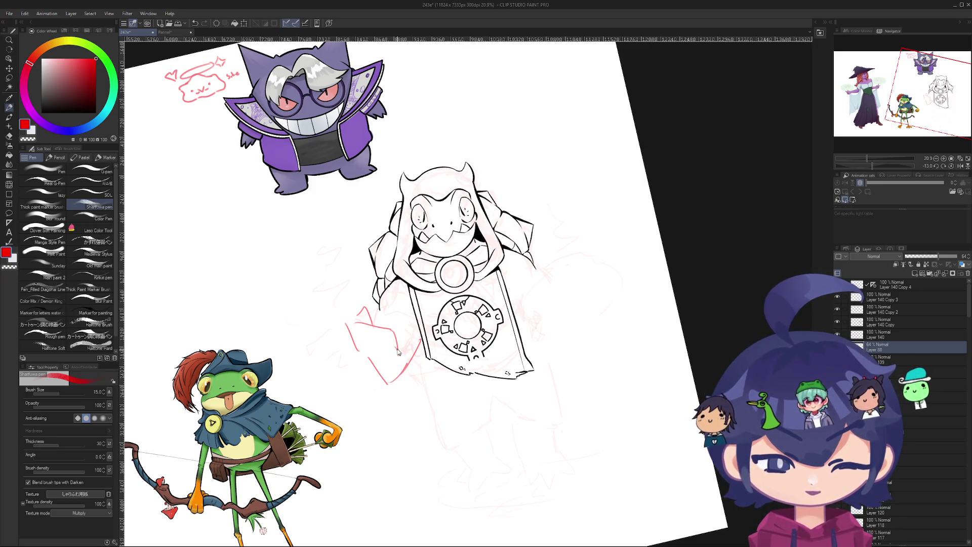
{"action": "key", "text": "ctrl+z"}
{"action": "key", "text": "ctrl+z"}
{"action": "key", "text": "ctrl+z"}
{"action": "mouse_move", "coordinate": [399, 432]}
{"action": "left_mouse_down"}
{"action": "mouse_move", "coordinate": [377, 411]}
{"action": "mouse_move", "coordinate": [401, 392]}
{"action": "left_mouse_up"}
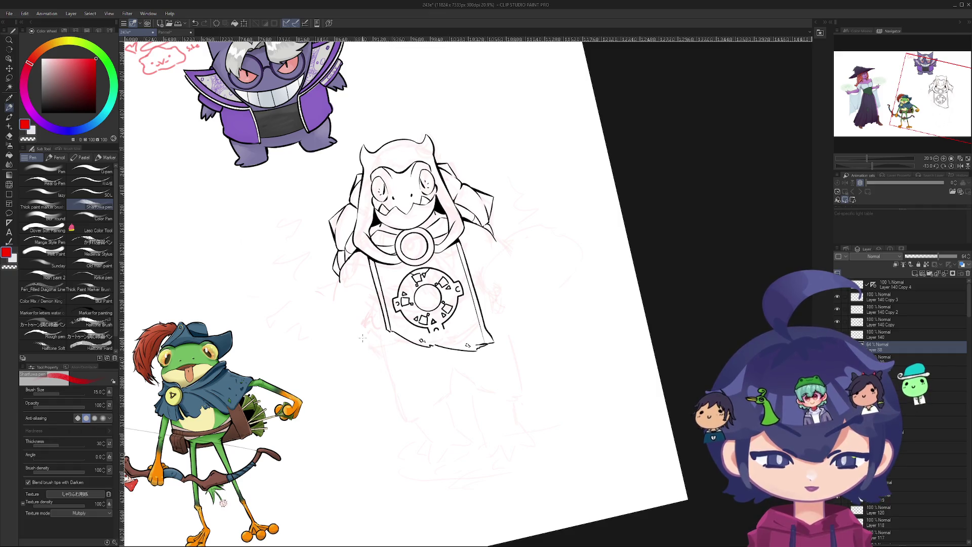
{"action": "mouse_move", "coordinate": [386, 356]}
{"action": "left_mouse_down"}
{"action": "mouse_move", "coordinate": [366, 322]}
{"action": "mouse_move", "coordinate": [357, 323]}
{"action": "mouse_move", "coordinate": [363, 347]}
{"action": "left_mouse_up"}
{"action": "key", "text": "ctrl+z"}
{"action": "key", "text": "ctrl+z"}
{"action": "key", "text": "ctrl+z"}
{"action": "key", "text": "ctrl+z"}
{"action": "key", "text": "ctrl+z"}
{"action": "key", "text": "ctrl+z"}
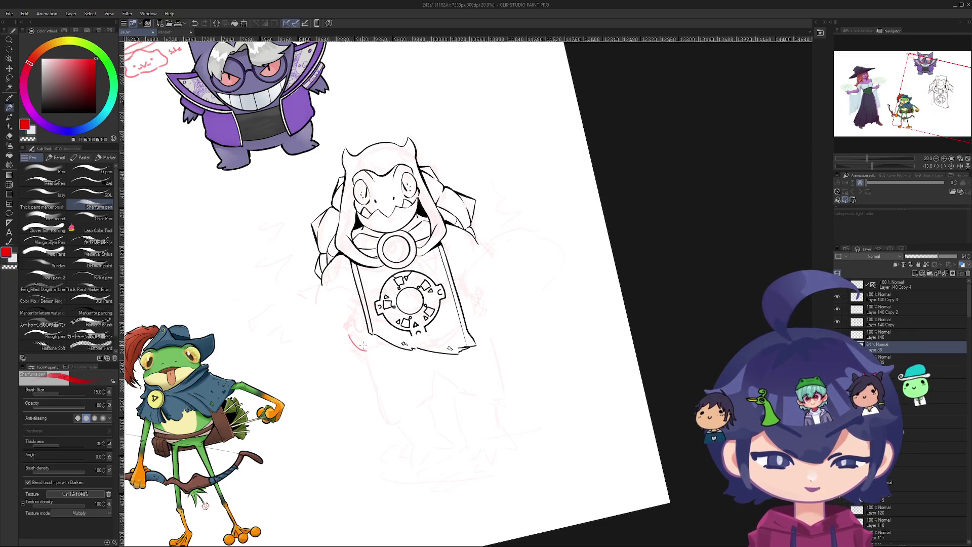
{"action": "left_click_drag", "start_coordinate": [477, 299], "coordinate": [469, 318]}
- Rotate the view toward the banner and draw a long red arc around its left edge
{"action": "key", "text": "ctrl+z"}
{"action": "mouse_move", "coordinate": [424, 281]}
{"action": "left_mouse_down"}
{"action": "mouse_move", "coordinate": [400, 243]}
{"action": "mouse_move", "coordinate": [354, 303]}
{"action": "mouse_move", "coordinate": [368, 364]}
{"action": "mouse_move", "coordinate": [397, 193]}
{"action": "mouse_move", "coordinate": [456, 173]}
{"action": "mouse_move", "coordinate": [371, 395]}
{"action": "left_mouse_up"}
{"action": "scroll", "coordinate": [469, 294], "scroll_direction": "up", "scroll_amount": 2}
{"action": "key", "text": "ctrl+z"}
{"action": "key", "text": "ctrl+z"}
{"action": "mouse_move", "coordinate": [397, 440]}
{"action": "left_mouse_down"}
{"action": "mouse_move", "coordinate": [371, 387]}
{"action": "mouse_move", "coordinate": [507, 204]}
{"action": "left_mouse_up"}
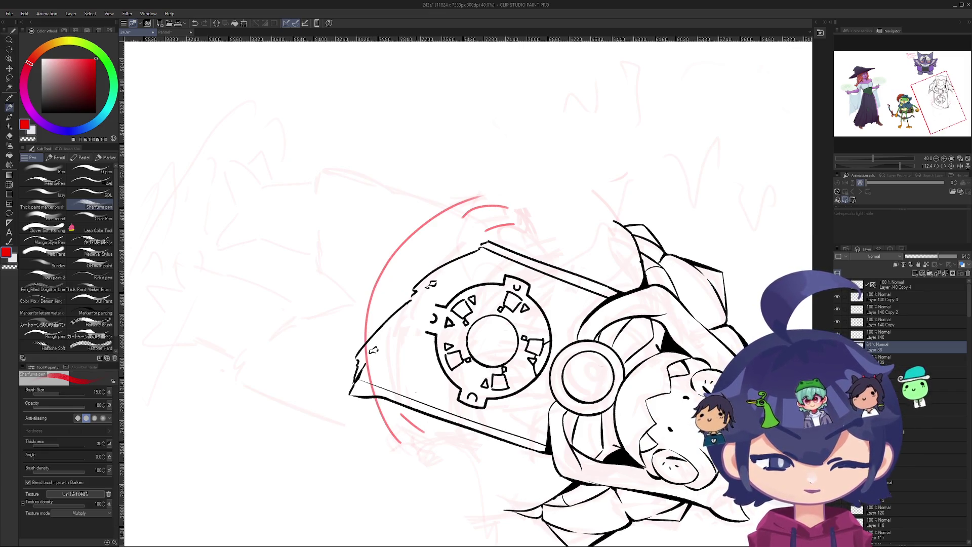
- Draw a clean inner red arc along the banner's edge after two trial arcs
{"action": "mouse_move", "coordinate": [423, 436]}
{"action": "left_mouse_down"}
{"action": "mouse_move", "coordinate": [534, 218]}
{"action": "mouse_move", "coordinate": [400, 458]}
{"action": "left_mouse_up"}
{"action": "key", "text": "ctrl+z"}
{"action": "key", "text": "ctrl+z"}
{"action": "left_click_drag", "start_coordinate": [509, 216], "coordinate": [436, 434]}
{"action": "key", "text": "ctrl+z"}
{"action": "left_click_drag", "start_coordinate": [515, 218], "coordinate": [424, 432]}
- Erase the short red arc above the banner and the upper arc beneath it
{"action": "key", "text": "e"}
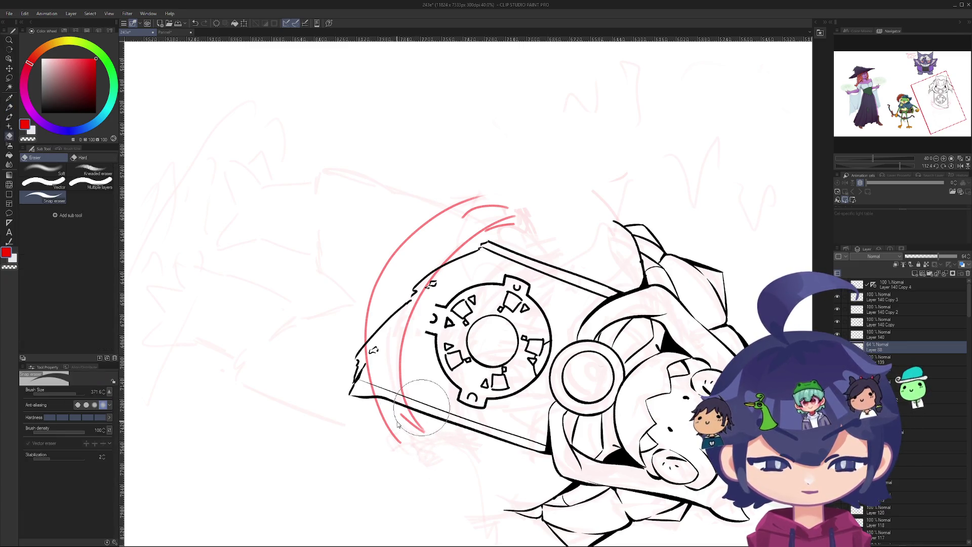
{"action": "left_click_drag", "start_coordinate": [510, 210], "coordinate": [464, 220]}
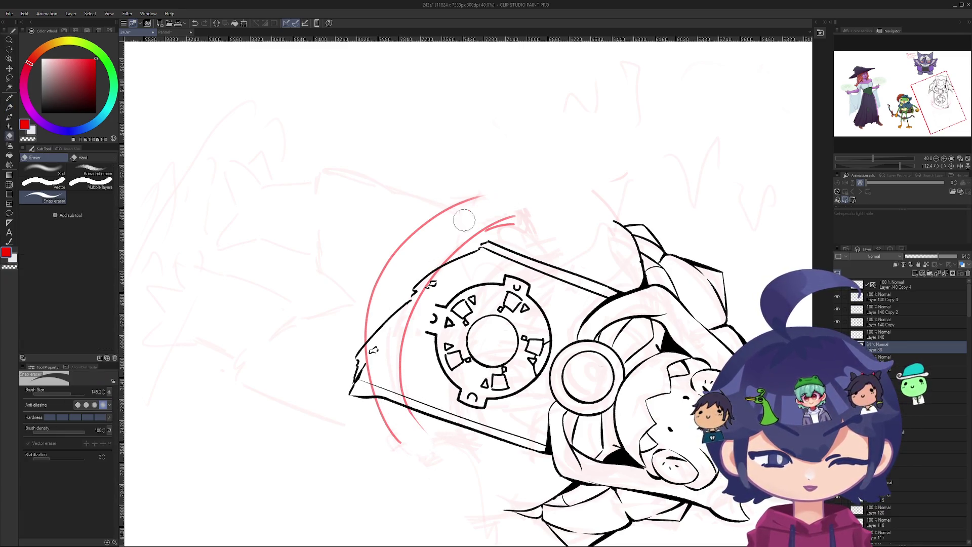
{"action": "scroll", "coordinate": [532, 202], "scroll_direction": "down", "scroll_amount": 5}
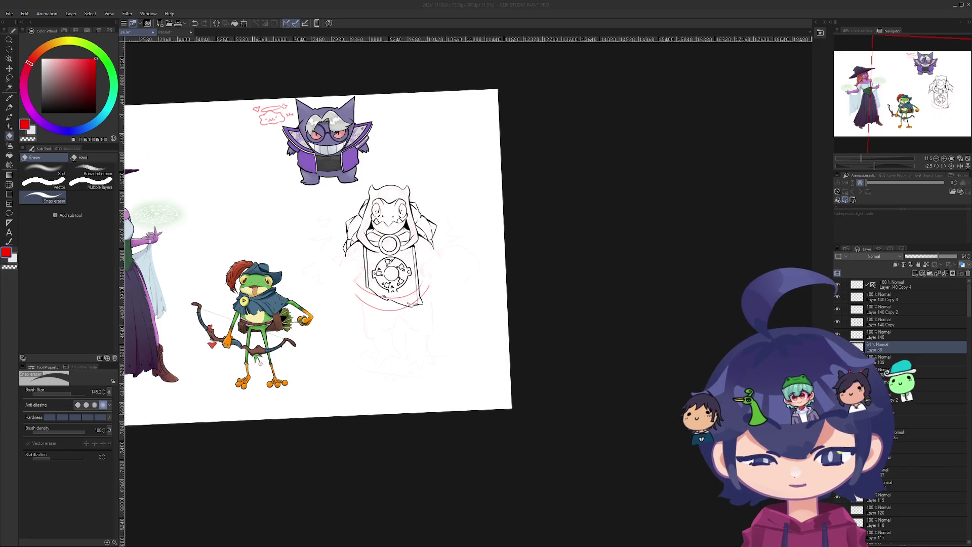
{"action": "left_click", "coordinate": [448, 341]}
{"action": "scroll", "coordinate": [448, 340], "scroll_direction": "up", "scroll_amount": 3}
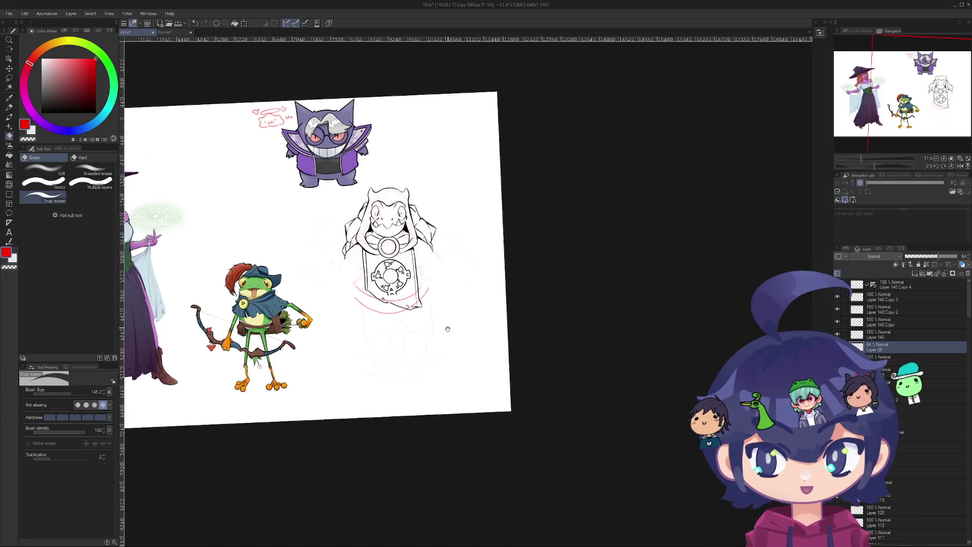
{"action": "scroll", "coordinate": [376, 348], "scroll_direction": "up", "scroll_amount": 2}
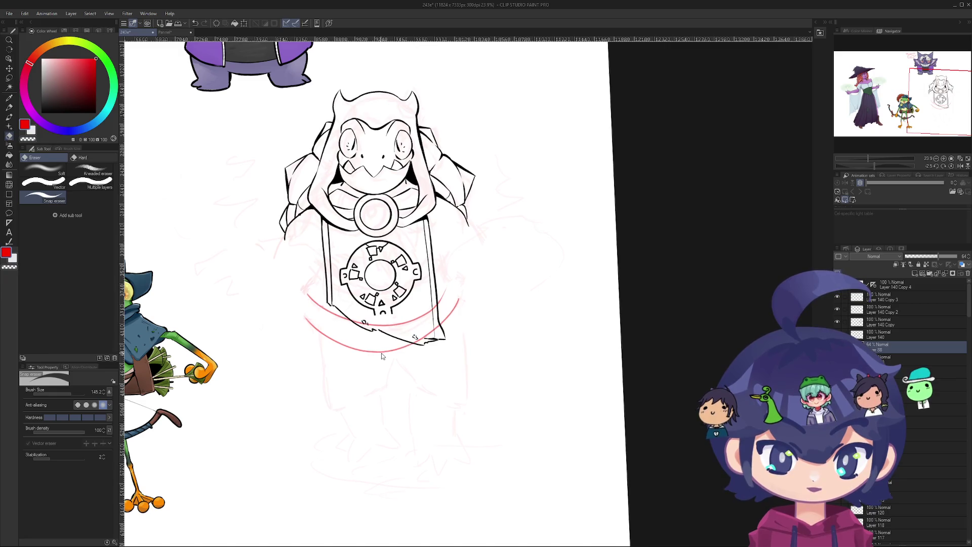
{"action": "mouse_move", "coordinate": [309, 297]}
{"action": "left_mouse_down"}
{"action": "mouse_move", "coordinate": [329, 324]}
{"action": "mouse_move", "coordinate": [303, 286]}
{"action": "mouse_move", "coordinate": [361, 327]}
{"action": "mouse_move", "coordinate": [455, 297]}
{"action": "left_mouse_up"}
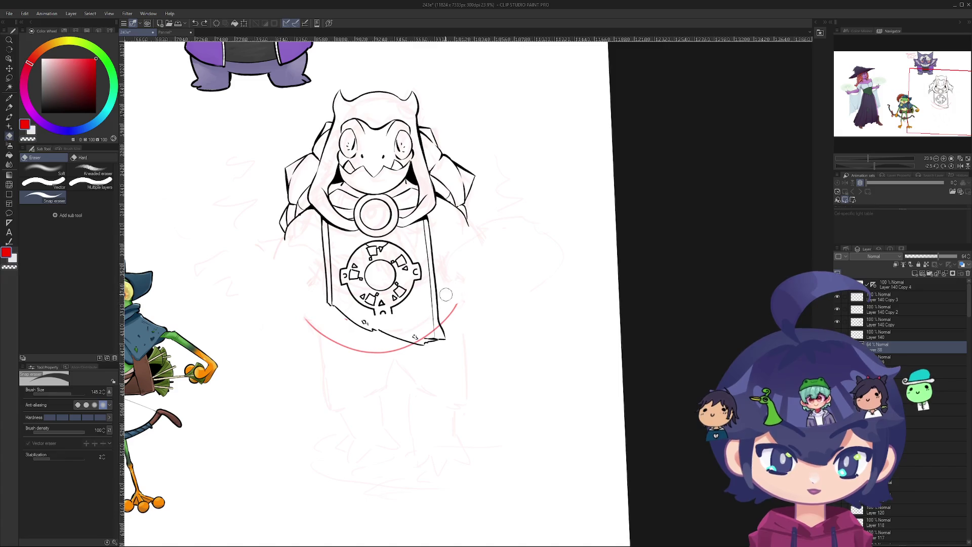
- Cut a gap in the middle of the outer red arc, then rotate the view upright
{"action": "mouse_move", "coordinate": [400, 324]}
{"action": "left_mouse_down"}
{"action": "mouse_move", "coordinate": [382, 464]}
{"action": "mouse_move", "coordinate": [389, 77]}
{"action": "mouse_move", "coordinate": [299, 430]}
{"action": "mouse_move", "coordinate": [355, 506]}
{"action": "mouse_move", "coordinate": [317, 318]}
{"action": "mouse_move", "coordinate": [309, 354]}
{"action": "mouse_move", "coordinate": [405, 485]}
{"action": "mouse_move", "coordinate": [316, 332]}
{"action": "mouse_move", "coordinate": [326, 339]}
{"action": "mouse_move", "coordinate": [321, 465]}
{"action": "mouse_move", "coordinate": [337, 479]}
{"action": "left_mouse_up"}
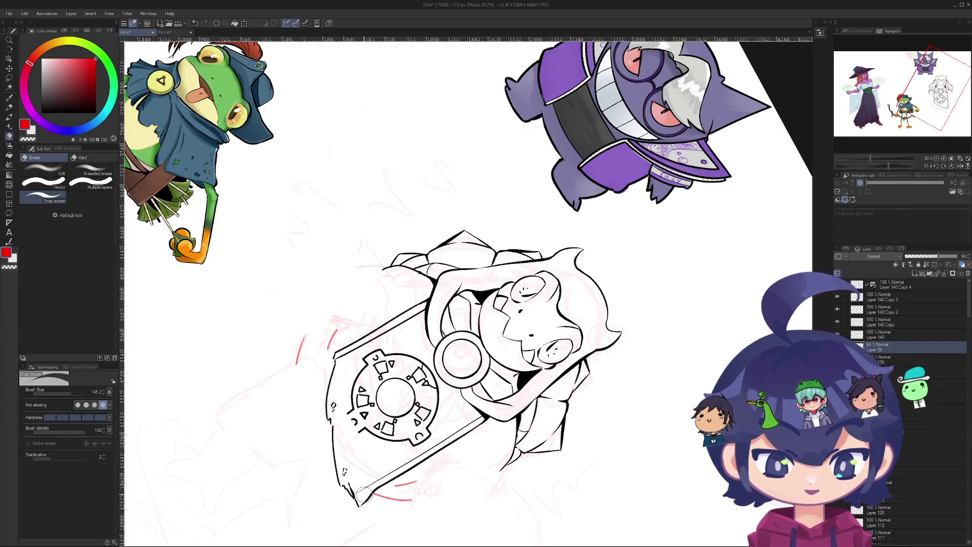
{"action": "key", "text": "ctrl+z"}
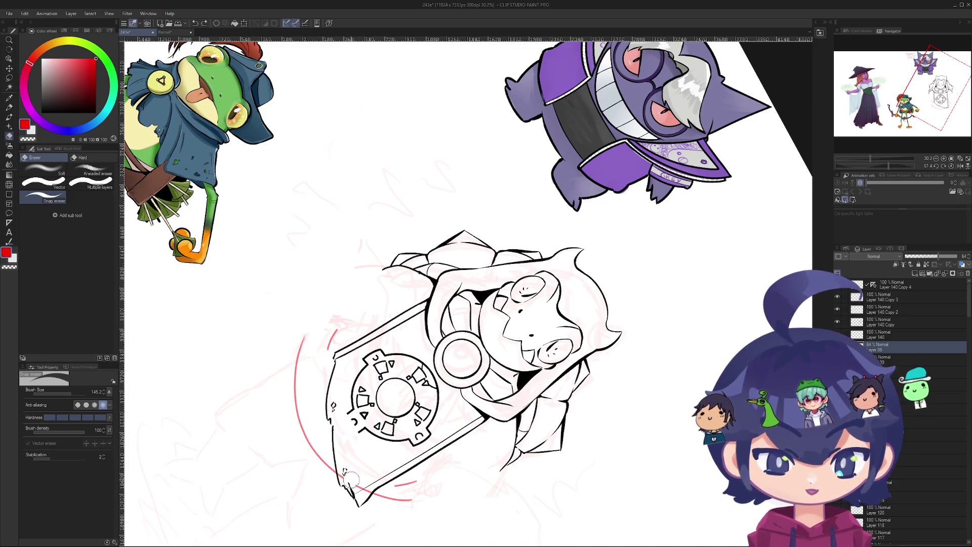
{"action": "mouse_move", "coordinate": [314, 462]}
{"action": "left_mouse_down"}
{"action": "mouse_move", "coordinate": [292, 374]}
{"action": "mouse_move", "coordinate": [345, 487]}
{"action": "mouse_move", "coordinate": [407, 484]}
{"action": "left_mouse_up"}
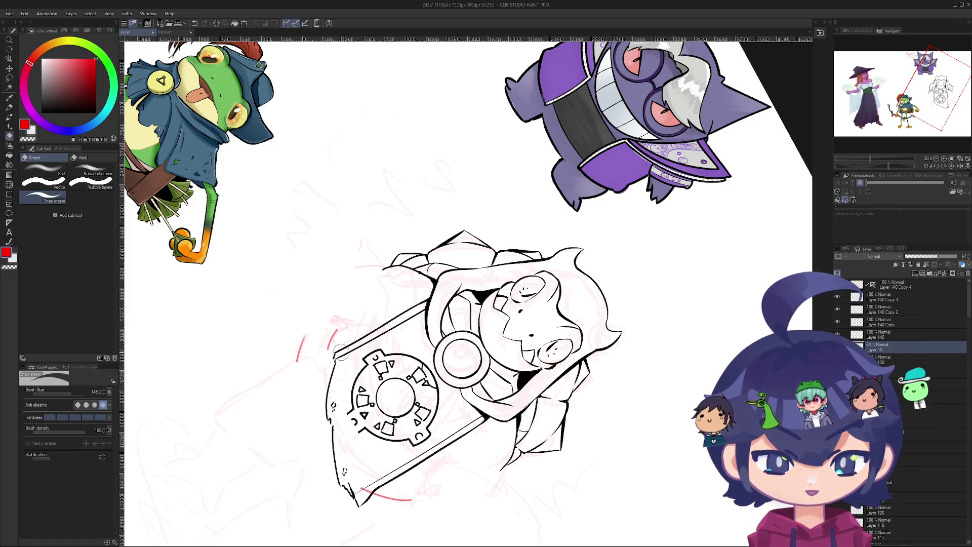
{"action": "left_click_drag", "start_coordinate": [344, 413], "coordinate": [397, 129]}
{"action": "mouse_move", "coordinate": [297, 145]}
{"action": "left_mouse_down"}
{"action": "mouse_move", "coordinate": [289, 201]}
{"action": "mouse_move", "coordinate": [343, 284]}
{"action": "left_mouse_up"}
{"action": "scroll", "coordinate": [343, 284], "scroll_direction": "down", "scroll_amount": 5}
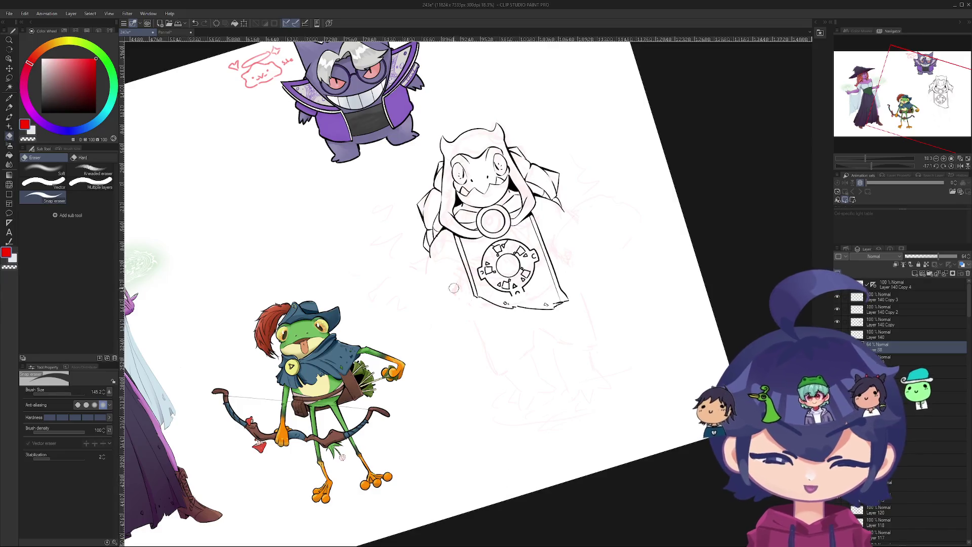
{"action": "scroll", "coordinate": [475, 261], "scroll_direction": "up", "scroll_amount": 5}
{"action": "left_click_drag", "start_coordinate": [475, 262], "coordinate": [496, 344]}
{"action": "scroll", "coordinate": [466, 284], "scroll_direction": "down", "scroll_amount": 4}
{"action": "mouse_move", "coordinate": [466, 284]}
{"action": "left_mouse_down"}
{"action": "mouse_move", "coordinate": [405, 354]}
{"action": "mouse_move", "coordinate": [355, 385]}
{"action": "left_mouse_up"}
{"action": "scroll", "coordinate": [354, 385], "scroll_direction": "up", "scroll_amount": 3}
{"action": "left_click_drag", "start_coordinate": [555, 509], "coordinate": [456, 395]}
{"action": "scroll", "coordinate": [431, 355], "scroll_direction": "up", "scroll_amount": 3}
{"action": "key", "text": "e"}
{"action": "scroll", "coordinate": [434, 145], "scroll_direction": "down", "scroll_amount": 3}
{"action": "mouse_move", "coordinate": [462, 321]}
{"action": "left_mouse_down"}
{"action": "mouse_move", "coordinate": [476, 330]}
{"action": "mouse_move", "coordinate": [352, 342]}
{"action": "mouse_move", "coordinate": [360, 419]}
{"action": "mouse_move", "coordinate": [420, 498]}
{"action": "mouse_move", "coordinate": [486, 283]}
{"action": "mouse_move", "coordinate": [456, 253]}
{"action": "mouse_move", "coordinate": [445, 284]}
{"action": "mouse_move", "coordinate": [496, 314]}
{"action": "mouse_move", "coordinate": [527, 283]}
{"action": "mouse_move", "coordinate": [486, 243]}
{"action": "left_mouse_up"}
{"action": "key", "text": "r"}
{"action": "key", "text": "e"}
{"action": "scroll", "coordinate": [445, 284], "scroll_direction": "up", "scroll_amount": 2}
{"action": "key", "text": "r"}
{"action": "scroll", "coordinate": [486, 244], "scroll_direction": "up", "scroll_amount": 3}
{"action": "mouse_move", "coordinate": [499, 304]}
{"action": "left_mouse_down"}
{"action": "mouse_move", "coordinate": [456, 354]}
{"action": "mouse_move", "coordinate": [477, 423]}
{"action": "left_mouse_up"}
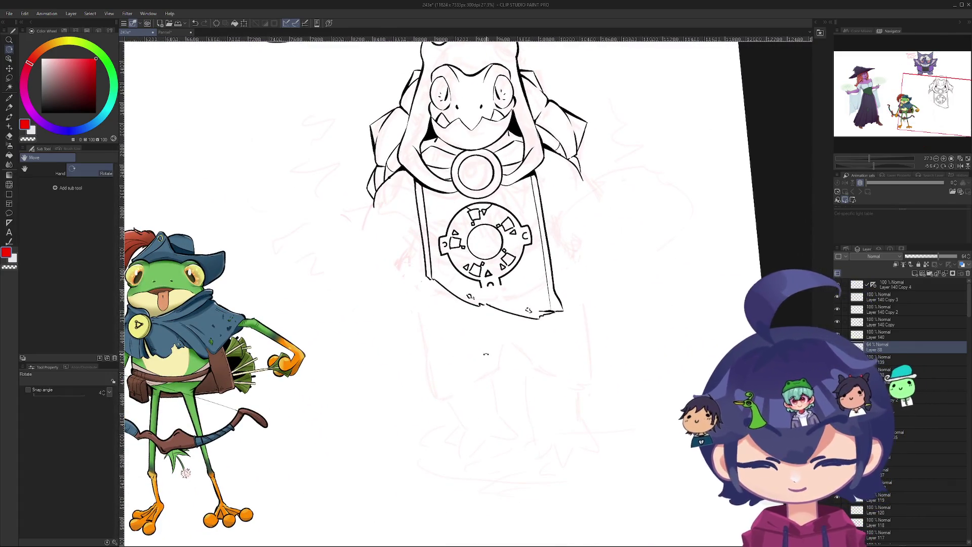
{"action": "key", "text": "p"}
{"action": "left_click_drag", "start_coordinate": [502, 304], "coordinate": [477, 310]}
{"action": "key", "text": "ctrl+z"}
{"action": "scroll", "coordinate": [476, 383], "scroll_direction": "down", "scroll_amount": 3}
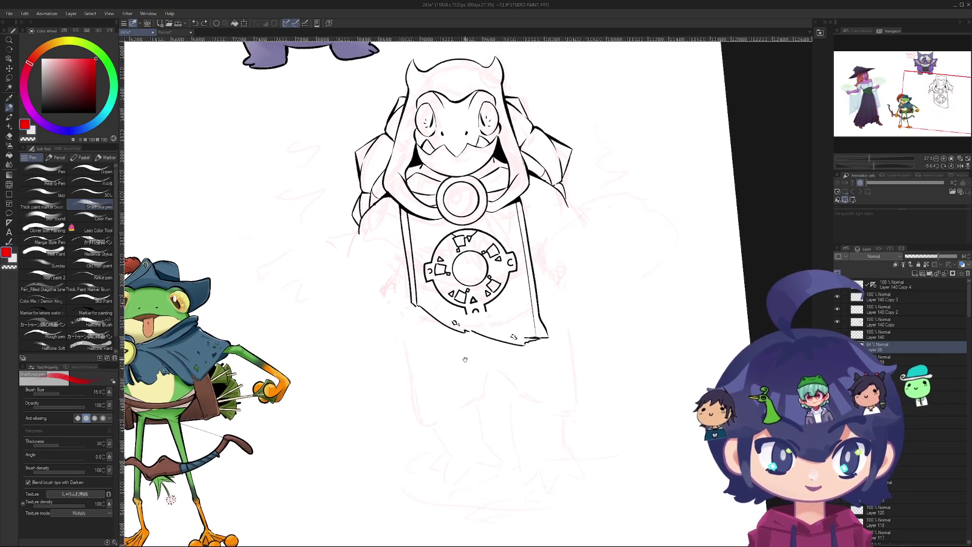
{"action": "mouse_move", "coordinate": [426, 361]}
{"action": "left_mouse_down"}
{"action": "mouse_move", "coordinate": [415, 382]}
{"action": "mouse_move", "coordinate": [458, 446]}
{"action": "left_mouse_up"}
{"action": "key", "text": "ctrl+z"}
{"action": "key", "text": "ctrl+z"}
{"action": "key", "text": "ctrl+z"}
{"action": "left_click_drag", "start_coordinate": [435, 381], "coordinate": [458, 443]}
{"action": "key", "text": "ctrl+z"}
{"action": "left_click_drag", "start_coordinate": [436, 384], "coordinate": [467, 449]}
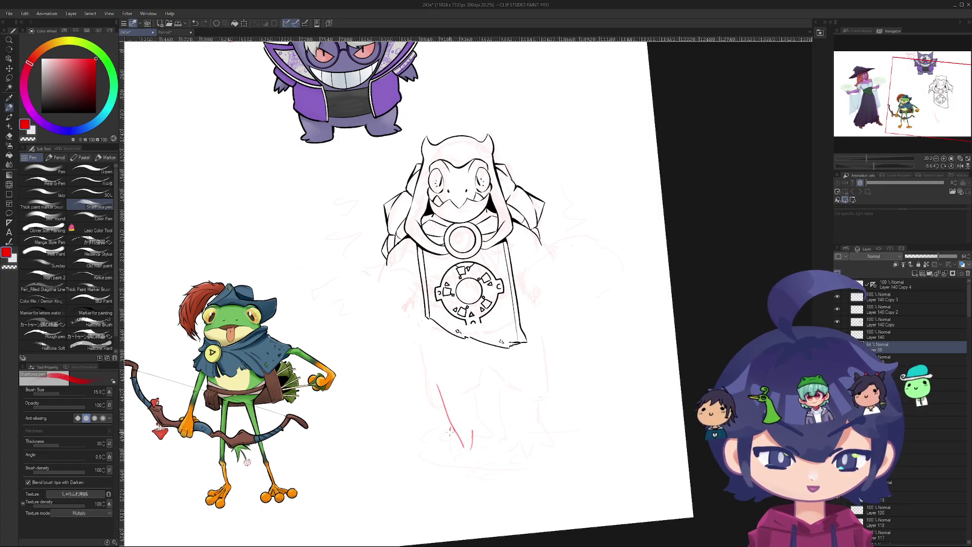
{"action": "left_click_drag", "start_coordinate": [471, 420], "coordinate": [488, 433]}
{"action": "key", "text": "ctrl+z"}
{"action": "left_click_drag", "start_coordinate": [463, 352], "coordinate": [477, 414]}
{"action": "key", "text": "ctrl+z"}
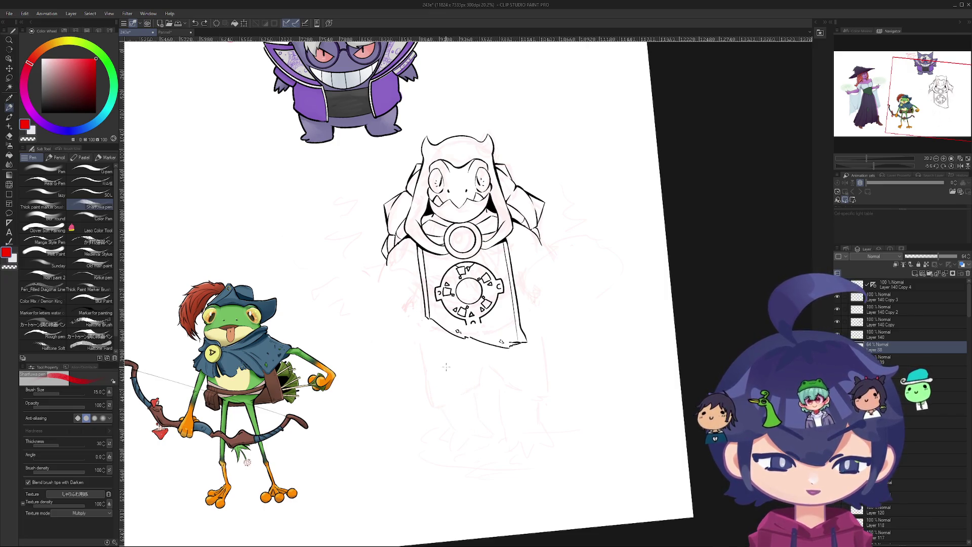
{"action": "left_click_drag", "start_coordinate": [451, 387], "coordinate": [464, 425]}
{"action": "left_click_drag", "start_coordinate": [438, 387], "coordinate": [454, 430]}
{"action": "key", "text": "ctrl+z"}
{"action": "mouse_move", "coordinate": [431, 386]}
{"action": "left_mouse_down"}
{"action": "mouse_move", "coordinate": [447, 425]}
{"action": "mouse_move", "coordinate": [452, 403]}
{"action": "mouse_move", "coordinate": [471, 453]}
{"action": "mouse_move", "coordinate": [450, 444]}
{"action": "mouse_move", "coordinate": [482, 436]}
{"action": "left_mouse_up"}
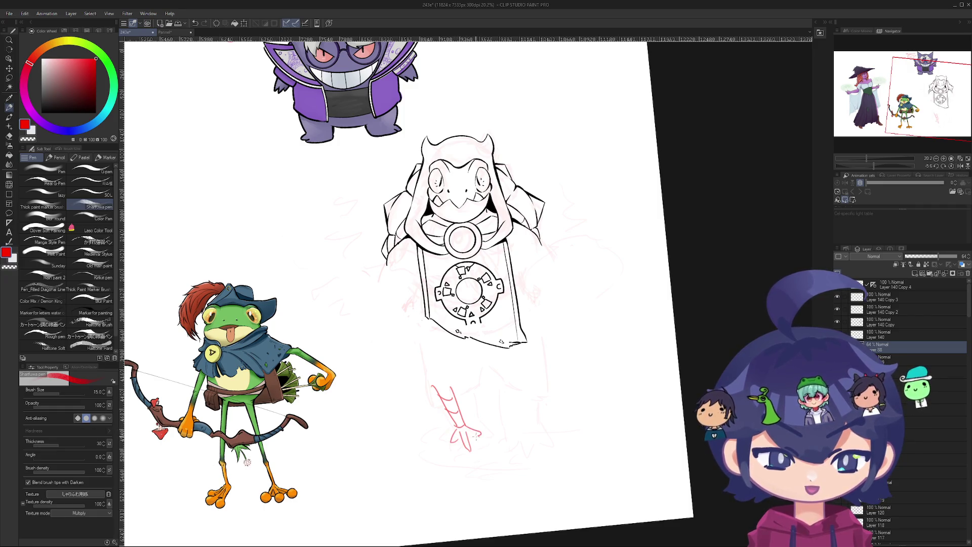
{"action": "scroll", "coordinate": [448, 425], "scroll_direction": "down", "scroll_amount": 2}
{"action": "key", "text": "e"}
{"action": "mouse_move", "coordinate": [444, 401]}
{"action": "left_mouse_down"}
{"action": "mouse_move", "coordinate": [436, 390]}
{"action": "mouse_move", "coordinate": [474, 443]}
{"action": "mouse_move", "coordinate": [476, 430]}
{"action": "left_mouse_up"}
{"action": "scroll", "coordinate": [434, 370], "scroll_direction": "down", "scroll_amount": 1}
{"action": "mouse_move", "coordinate": [434, 370]}
{"action": "left_mouse_down"}
{"action": "mouse_move", "coordinate": [432, 322]}
{"action": "mouse_move", "coordinate": [415, 366]}
{"action": "mouse_move", "coordinate": [412, 330]}
{"action": "mouse_move", "coordinate": [366, 328]}
{"action": "mouse_move", "coordinate": [339, 348]}
{"action": "mouse_move", "coordinate": [338, 365]}
{"action": "mouse_move", "coordinate": [357, 362]}
{"action": "left_mouse_up"}
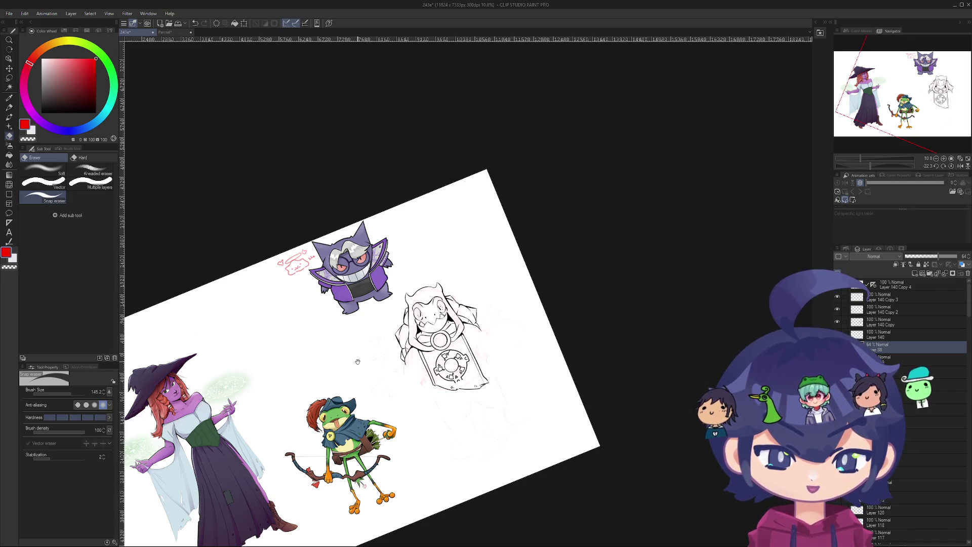
- Center and zoom in on the hooded creature's sketch, then switch to the Pen (P)
{"action": "left_click_drag", "start_coordinate": [357, 362], "coordinate": [356, 363]}
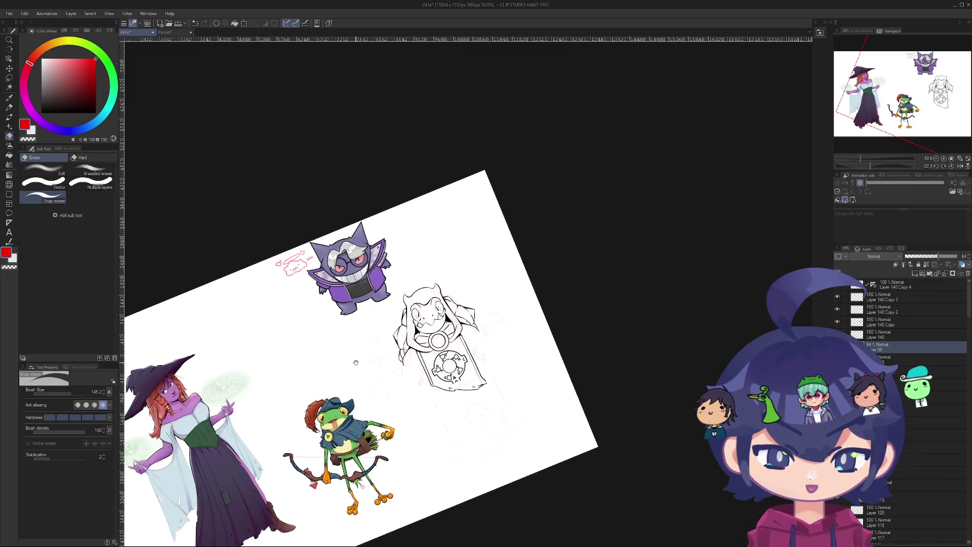
{"action": "left_click_drag", "start_coordinate": [356, 362], "coordinate": [349, 324]}
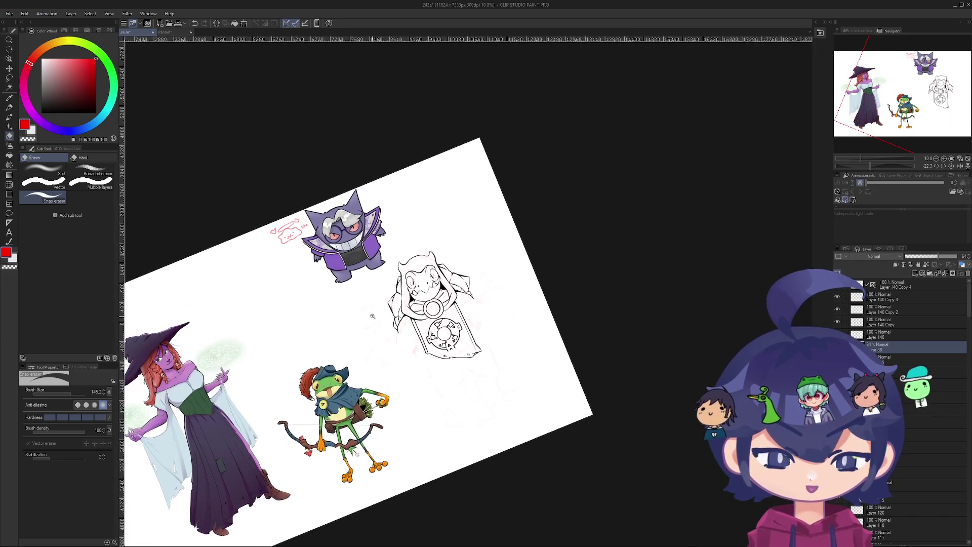
{"action": "scroll", "coordinate": [426, 311], "scroll_direction": "up", "scroll_amount": 5}
{"action": "left_click_drag", "start_coordinate": [437, 355], "coordinate": [404, 312]}
{"action": "scroll", "coordinate": [404, 462], "scroll_direction": "down", "scroll_amount": 2}
{"action": "mouse_move", "coordinate": [404, 462]}
{"action": "left_mouse_down"}
{"action": "mouse_move", "coordinate": [373, 430]}
{"action": "mouse_move", "coordinate": [397, 492]}
{"action": "left_mouse_up"}
{"action": "key", "text": "p"}
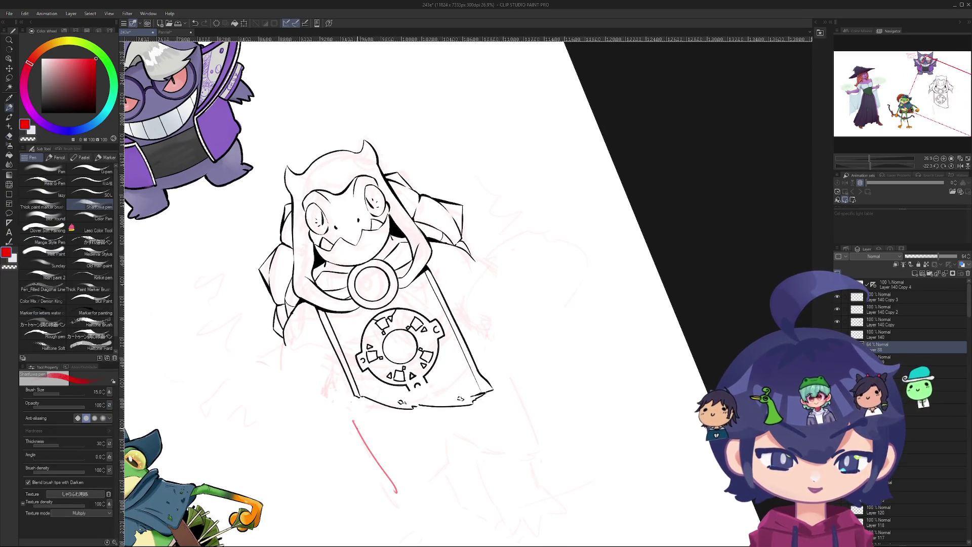
- Try a red motion line below the banner, undo it, and reframe on creature and frog
{"action": "left_click_drag", "start_coordinate": [500, 370], "coordinate": [530, 447]}
{"action": "key", "text": "ctrl+z"}
{"action": "key", "text": "ctrl+y"}
{"action": "key", "text": "ctrl+z"}
{"action": "key", "text": "ctrl+z"}
{"action": "scroll", "coordinate": [423, 437], "scroll_direction": "down", "scroll_amount": 3}
{"action": "left_click_drag", "start_coordinate": [424, 437], "coordinate": [378, 246]}
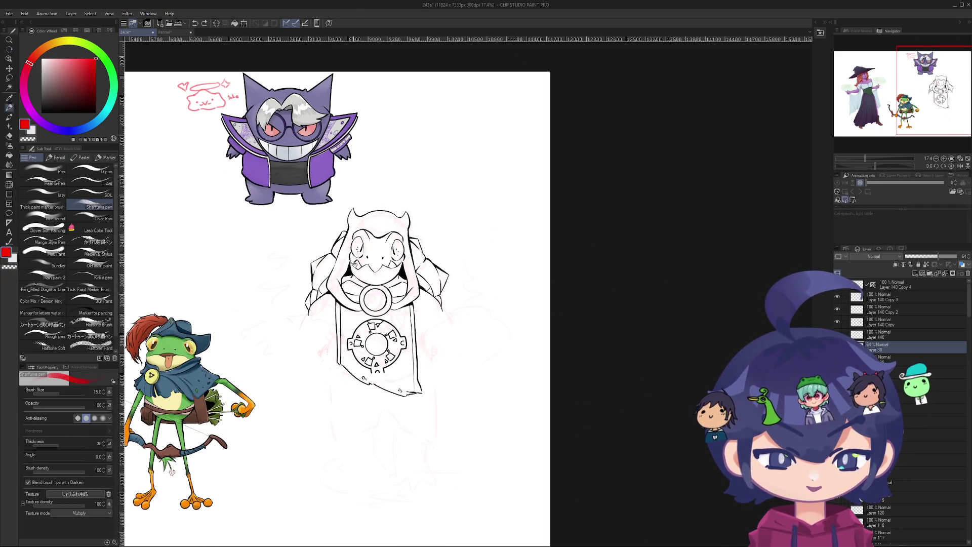
{"action": "left_click_drag", "start_coordinate": [359, 464], "coordinate": [387, 374]}
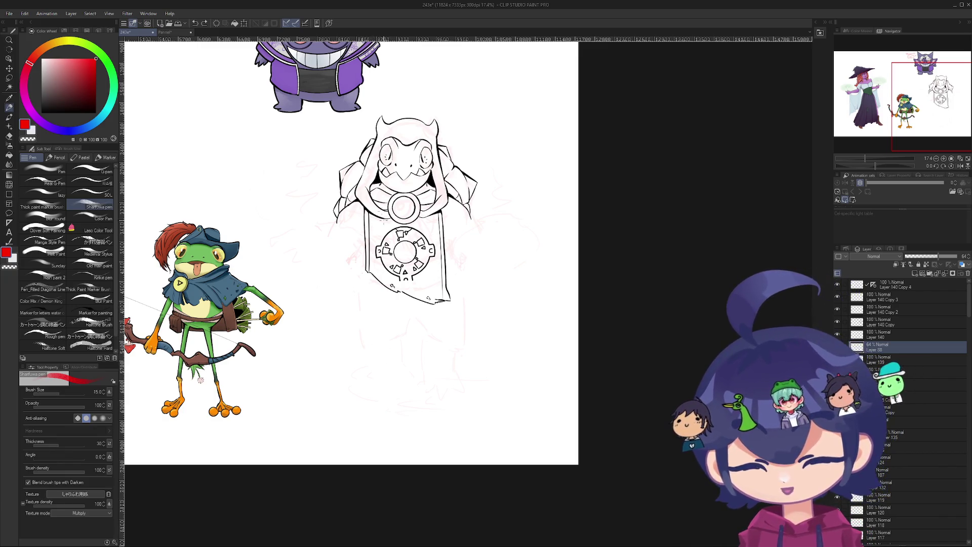
{"action": "scroll", "coordinate": [378, 329], "scroll_direction": "up", "scroll_amount": 5}
- Draw a straight red motion line left of the banner after a few retries
{"action": "mouse_move", "coordinate": [369, 245]}
{"action": "left_mouse_down"}
{"action": "mouse_move", "coordinate": [367, 324]}
{"action": "mouse_move", "coordinate": [348, 385]}
{"action": "left_mouse_up"}
{"action": "key", "text": "ctrl+z"}
{"action": "left_click_drag", "start_coordinate": [373, 354], "coordinate": [341, 398]}
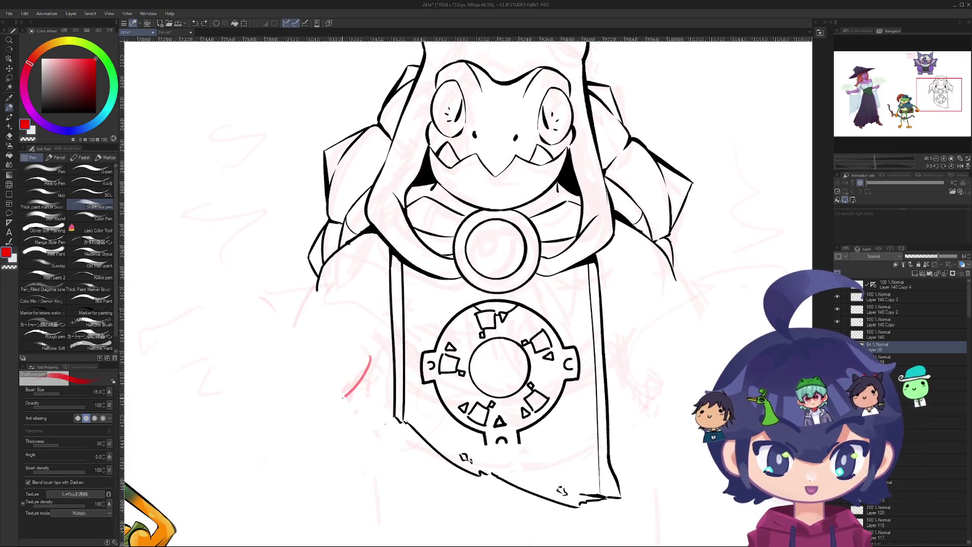
{"action": "mouse_move", "coordinate": [377, 356]}
{"action": "left_mouse_down"}
{"action": "mouse_move", "coordinate": [370, 365]}
{"action": "mouse_move", "coordinate": [385, 463]}
{"action": "left_mouse_up"}
{"action": "key", "text": "ctrl+z"}
{"action": "key", "text": "ctrl+z"}
{"action": "key", "text": "ctrl+z"}
{"action": "key", "text": "ctrl+z"}
{"action": "key", "text": "ctrl+z"}
{"action": "left_click_drag", "start_coordinate": [367, 375], "coordinate": [376, 458]}
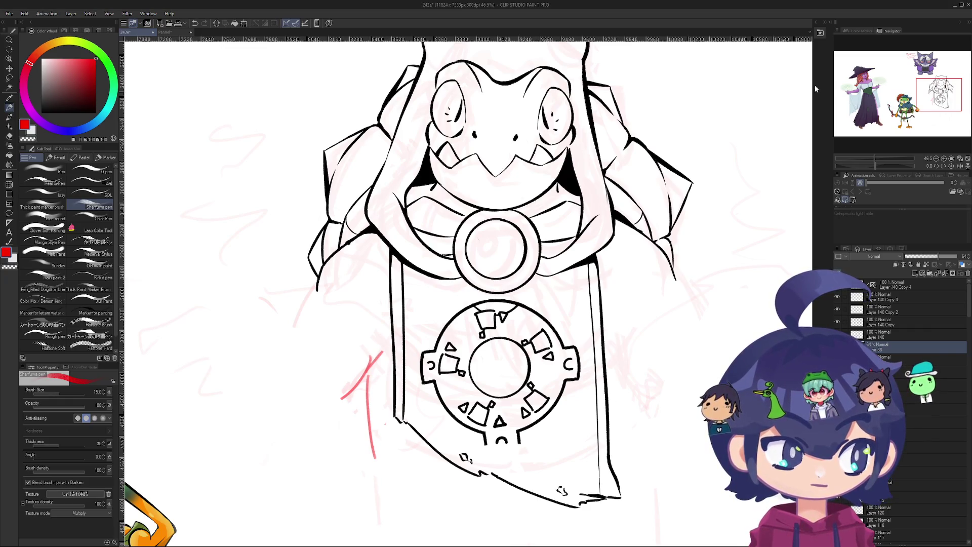
- Erase the red strokes beside the banner with the eraser
{"action": "key", "text": "e"}
{"action": "left_click", "coordinate": [370, 462]}
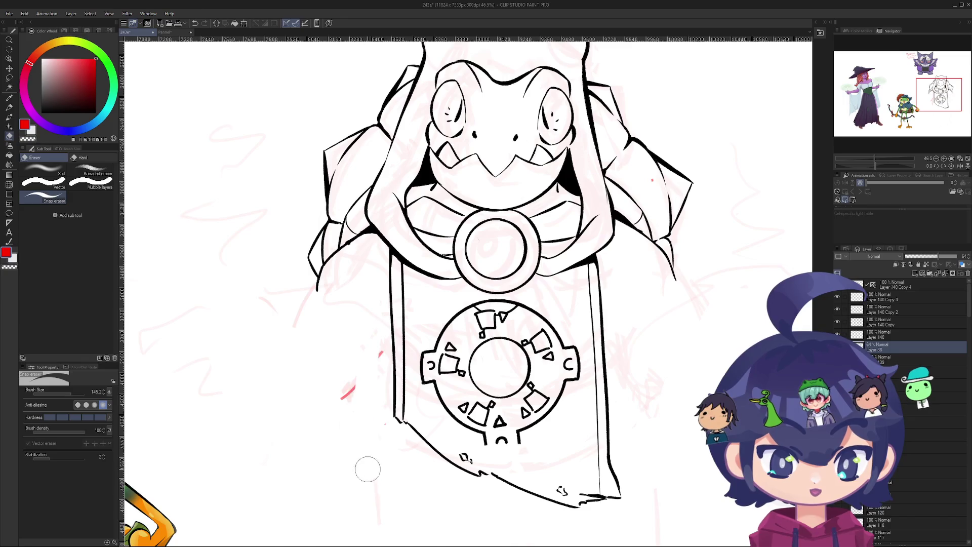
{"action": "left_click", "coordinate": [340, 402]}
{"action": "scroll", "coordinate": [442, 434], "scroll_direction": "down", "scroll_amount": 6}
{"action": "scroll", "coordinate": [355, 441], "scroll_direction": "up", "scroll_amount": 2}
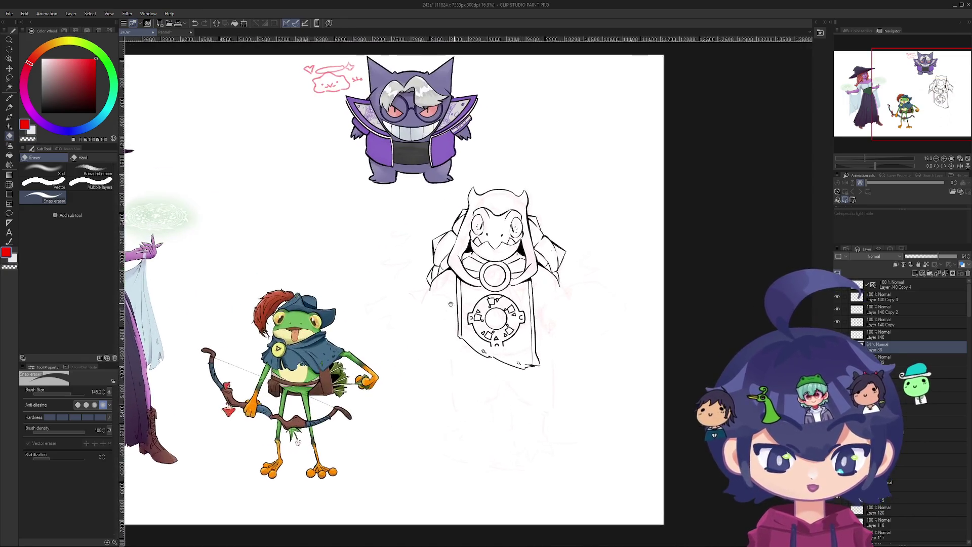
{"action": "key", "text": "r"}
{"action": "left_click_drag", "start_coordinate": [354, 440], "coordinate": [479, 445]}
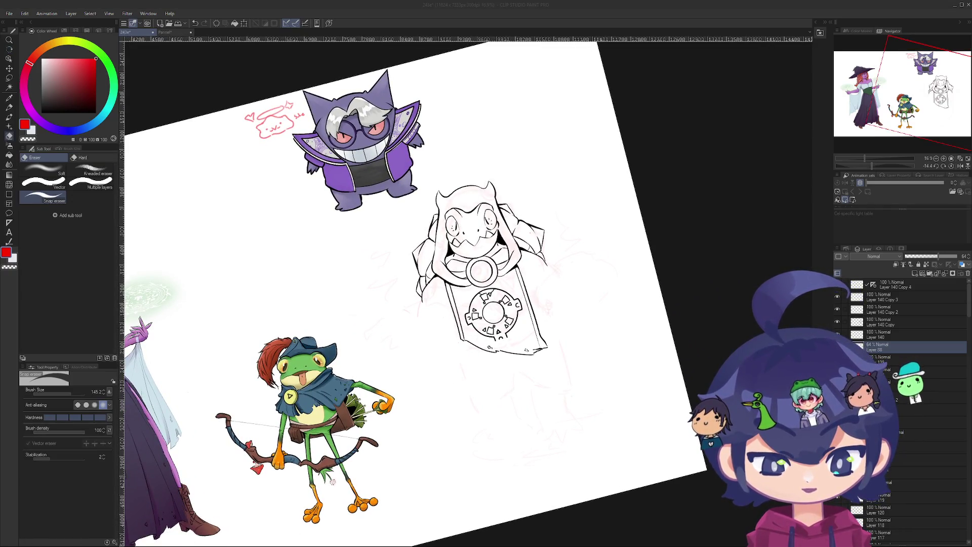
{"action": "left_click", "coordinate": [66, 543]}
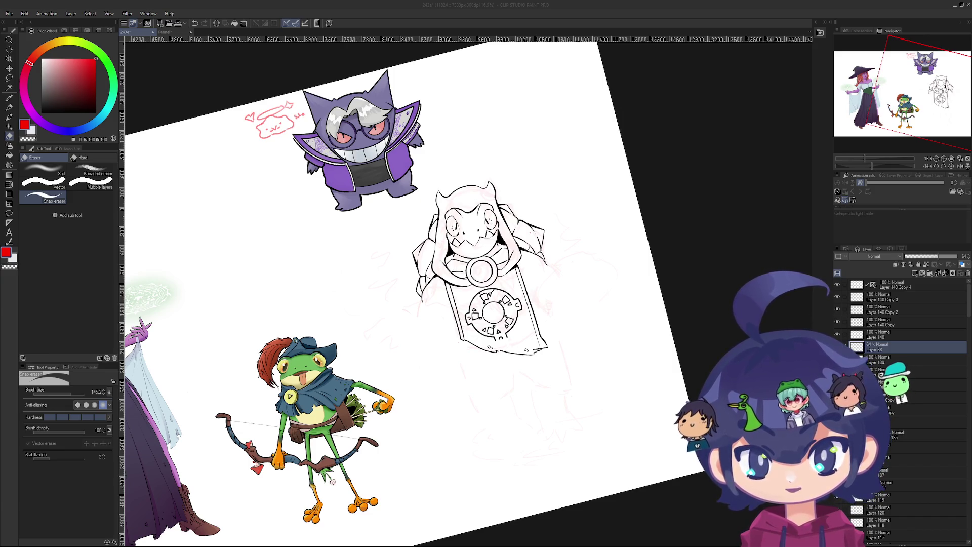
{"action": "mouse_move", "coordinate": [30, 349]}
{"action": "left_mouse_down"}
{"action": "mouse_move", "coordinate": [261, 306]}
{"action": "mouse_move", "coordinate": [261, 317]}
{"action": "left_mouse_up"}
{"action": "scroll", "coordinate": [261, 317], "scroll_direction": "up", "scroll_amount": 5}
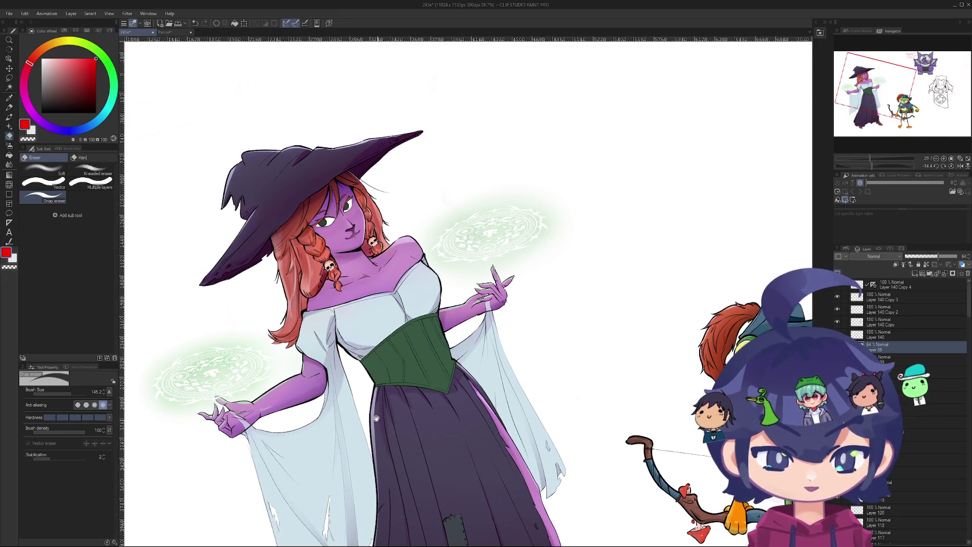
{"action": "scroll", "coordinate": [187, 382], "scroll_direction": "up", "scroll_amount": 1}
{"action": "mouse_move", "coordinate": [773, 309]}
{"action": "left_mouse_down"}
{"action": "mouse_move", "coordinate": [561, 308]}
{"action": "mouse_move", "coordinate": [490, 335]}
{"action": "mouse_move", "coordinate": [408, 341]}
{"action": "left_mouse_up"}
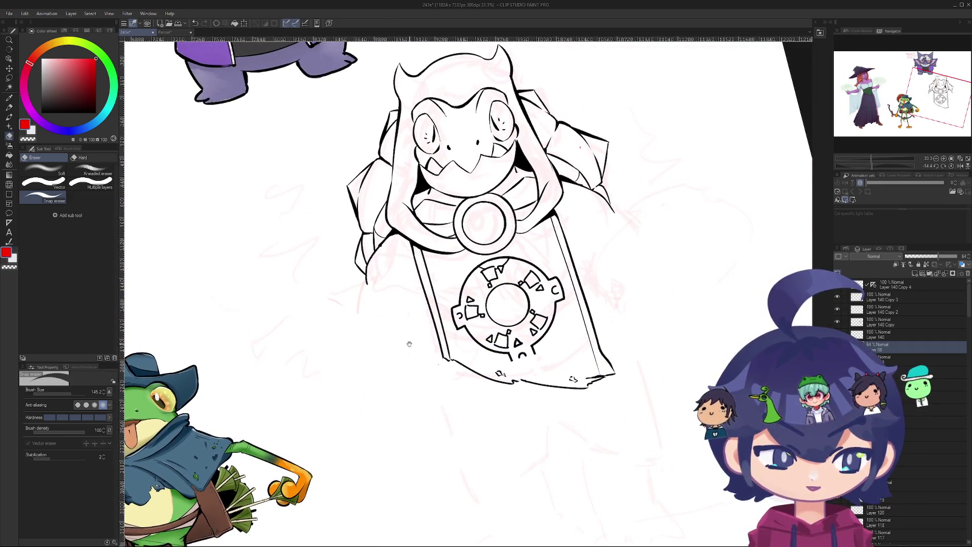
{"action": "scroll", "coordinate": [407, 337], "scroll_direction": "down", "scroll_amount": 5}
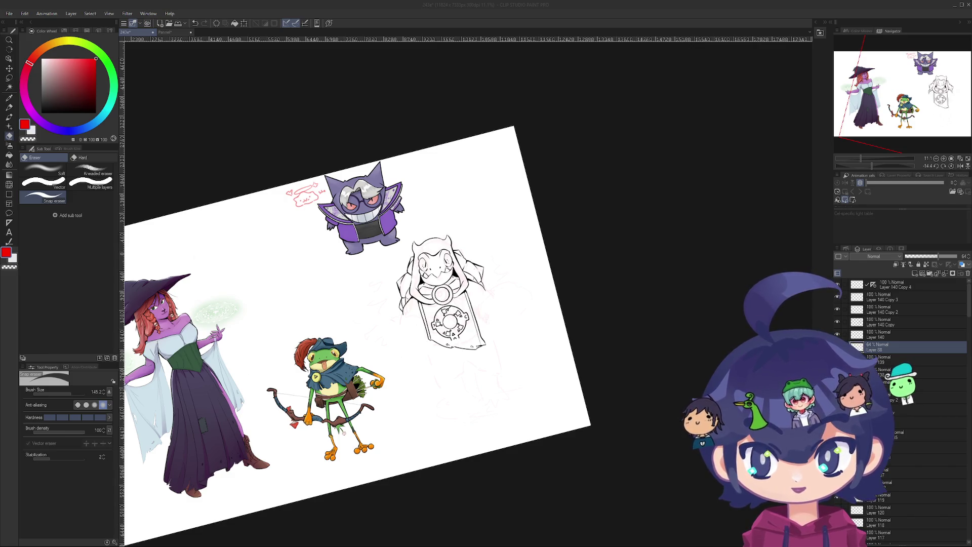
{"action": "scroll", "coordinate": [421, 357], "scroll_direction": "up", "scroll_amount": 3}
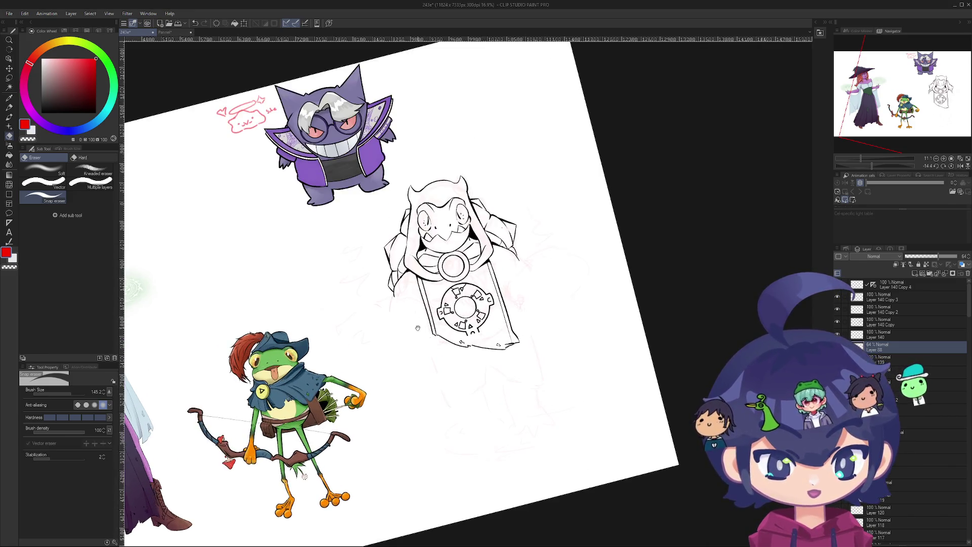
- With the red pen, try several motion strokes beside the banner's left side, undoing each
{"action": "key", "text": "p"}
{"action": "left_click_drag", "start_coordinate": [407, 313], "coordinate": [435, 366]}
{"action": "key", "text": "ctrl+z"}
{"action": "left_click_drag", "start_coordinate": [408, 331], "coordinate": [428, 358]}
{"action": "key", "text": "ctrl+z"}
{"action": "left_click_drag", "start_coordinate": [410, 316], "coordinate": [445, 369]}
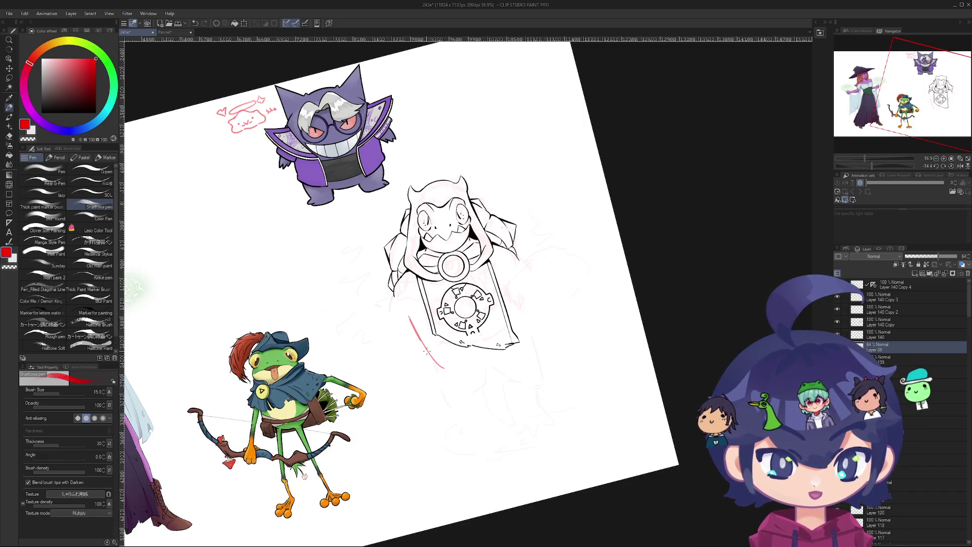
{"action": "key", "text": "ctrl+z"}
{"action": "left_click_drag", "start_coordinate": [403, 303], "coordinate": [443, 360]}
{"action": "key", "text": "ctrl+z"}
- Sketch a red vertical guide line to the right of the banner, retrying until it sits well
{"action": "key", "text": "ctrl+z"}
{"action": "left_click_drag", "start_coordinate": [512, 276], "coordinate": [515, 320]}
{"action": "key", "text": "ctrl+z"}
{"action": "key", "text": "ctrl+z"}
{"action": "left_click_drag", "start_coordinate": [509, 272], "coordinate": [512, 317]}
{"action": "left_click_drag", "start_coordinate": [427, 340], "coordinate": [433, 365]}
{"action": "key", "text": "ctrl+z"}
{"action": "key", "text": "ctrl+z"}
{"action": "left_click_drag", "start_coordinate": [516, 315], "coordinate": [524, 329]}
{"action": "key", "text": "ctrl+z"}
{"action": "key", "text": "ctrl+z"}
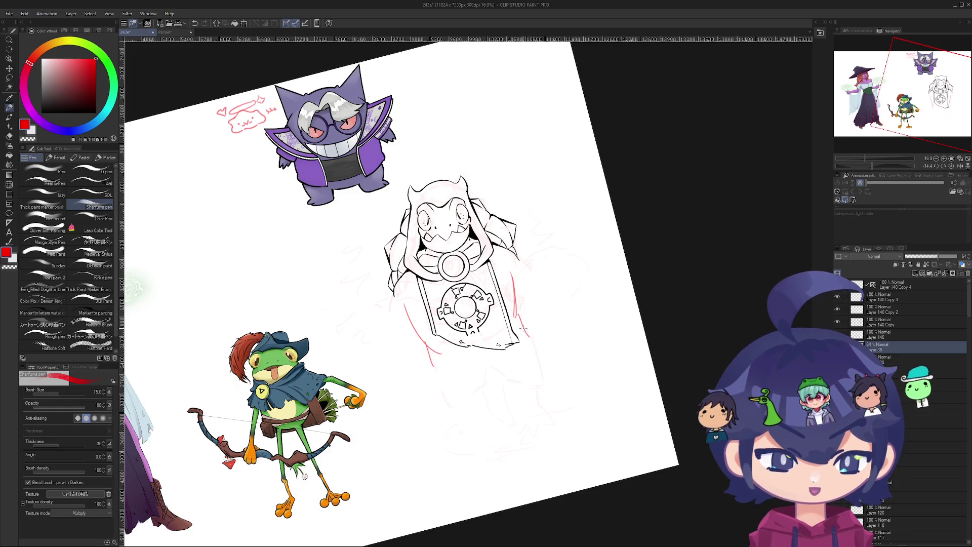
{"action": "scroll", "coordinate": [447, 265], "scroll_direction": "up", "scroll_amount": 2}
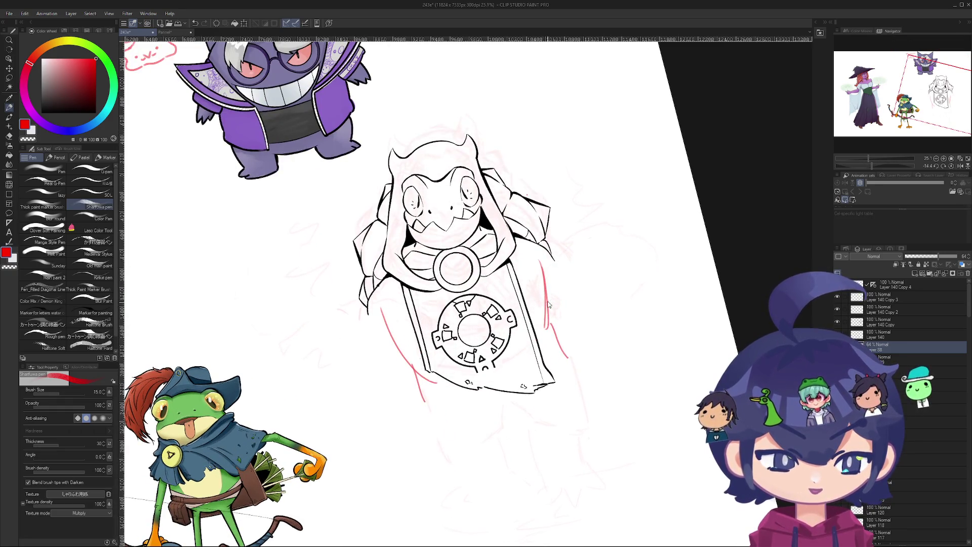
{"action": "key", "text": "ctrl+z"}
{"action": "mouse_move", "coordinate": [542, 278]}
{"action": "left_mouse_down"}
{"action": "mouse_move", "coordinate": [549, 344]}
{"action": "mouse_move", "coordinate": [569, 375]}
{"action": "left_mouse_up"}
- Tilt the canvas slightly and redraw red curves along the banner's left and right sides
{"action": "key", "text": "r"}
{"action": "mouse_move", "coordinate": [472, 283]}
{"action": "left_mouse_down"}
{"action": "mouse_move", "coordinate": [608, 152]}
{"action": "mouse_move", "coordinate": [633, 354]}
{"action": "mouse_move", "coordinate": [355, 127]}
{"action": "mouse_move", "coordinate": [196, 416]}
{"action": "left_mouse_up"}
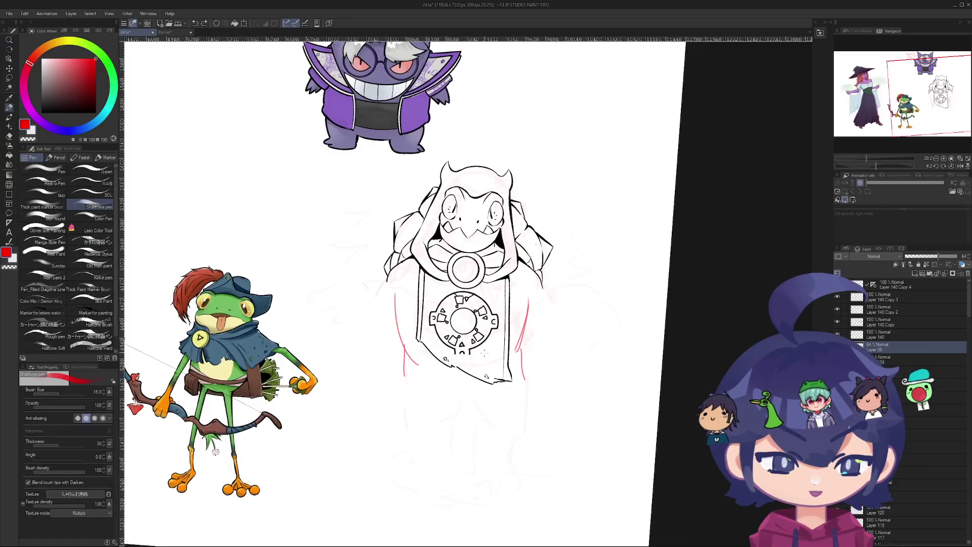
{"action": "scroll", "coordinate": [528, 354], "scroll_direction": "up", "scroll_amount": 3}
{"action": "scroll", "coordinate": [528, 350], "scroll_direction": "down", "scroll_amount": 2}
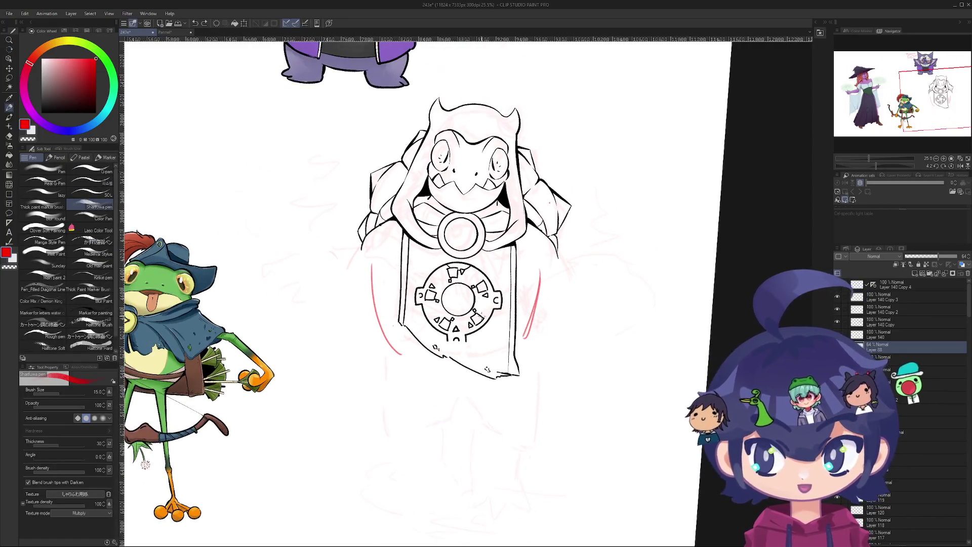
{"action": "left_click_drag", "start_coordinate": [420, 337], "coordinate": [423, 360]}
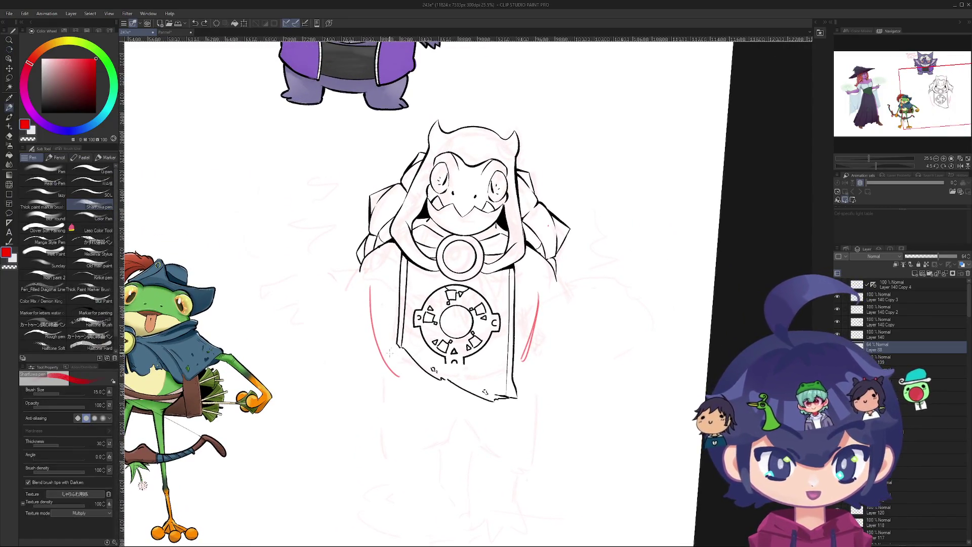
{"action": "left_click_drag", "start_coordinate": [370, 332], "coordinate": [392, 390]}
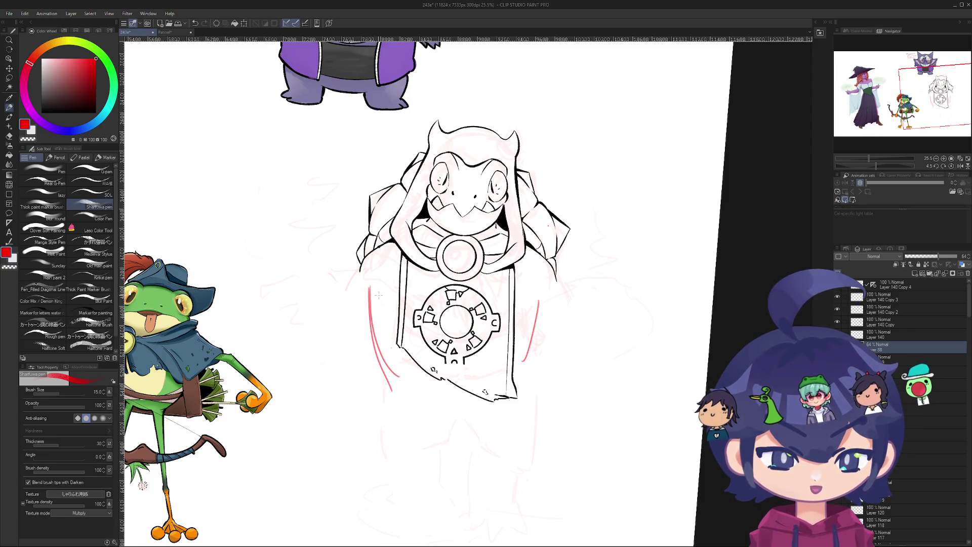
{"action": "key", "text": "ctrl+z"}
{"action": "left_click_drag", "start_coordinate": [367, 285], "coordinate": [399, 379]}
{"action": "key", "text": "ctrl+z"}
{"action": "left_click_drag", "start_coordinate": [539, 320], "coordinate": [520, 379]}
{"action": "key", "text": "ctrl+z"}
{"action": "left_click_drag", "start_coordinate": [540, 302], "coordinate": [521, 374]}
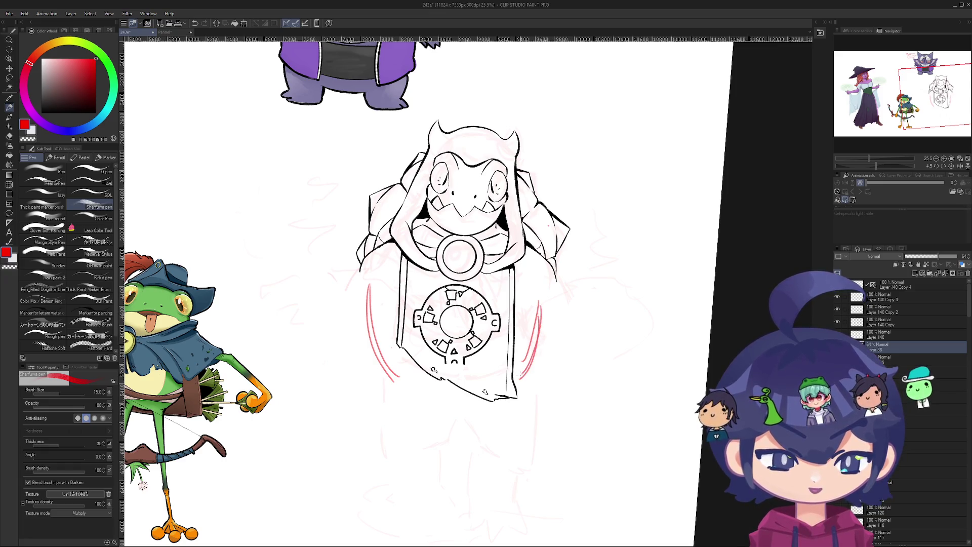
- Add a red curve right of the banner and a long red line extending down the left side
{"action": "left_click_drag", "start_coordinate": [507, 253], "coordinate": [421, 350]}
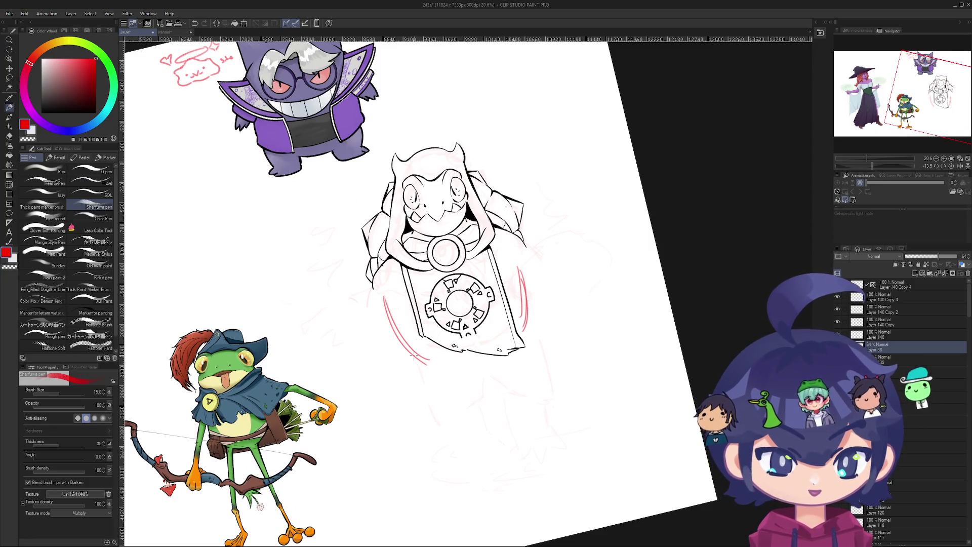
{"action": "key", "text": "ctrl+z"}
{"action": "left_click_drag", "start_coordinate": [414, 357], "coordinate": [413, 372]}
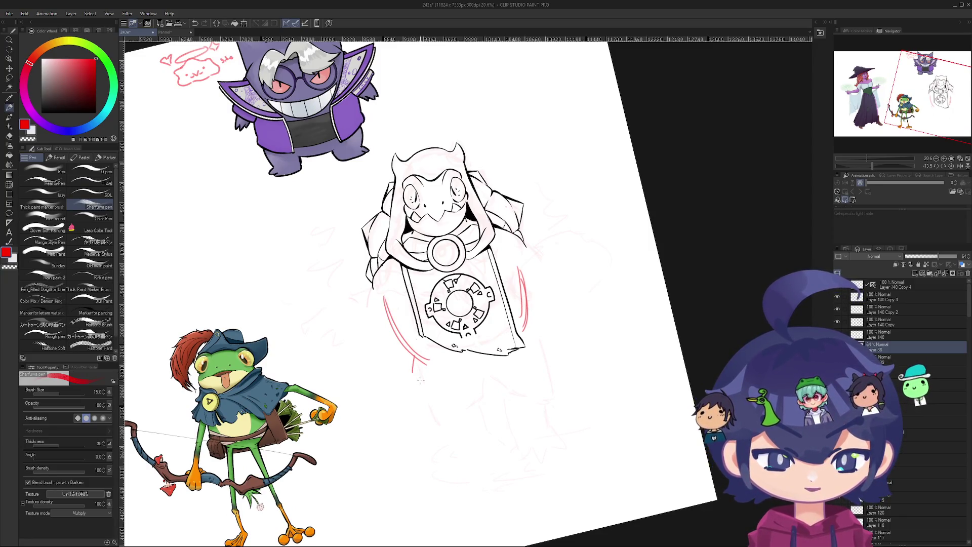
{"action": "key", "text": "ctrl+z"}
{"action": "left_click_drag", "start_coordinate": [525, 327], "coordinate": [545, 361]}
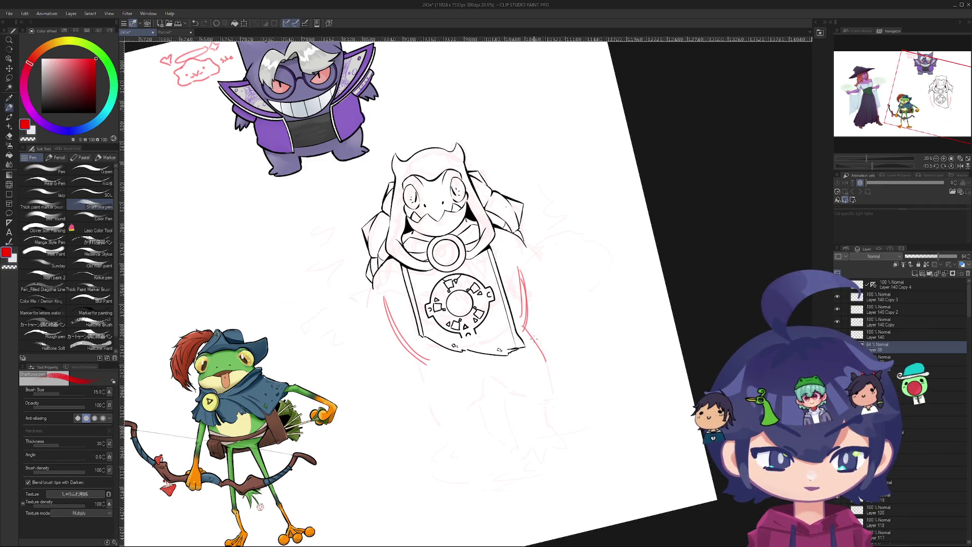
{"action": "key", "text": "ctrl+z"}
{"action": "left_click_drag", "start_coordinate": [409, 400], "coordinate": [420, 361]}
{"action": "left_click_drag", "start_coordinate": [410, 397], "coordinate": [446, 453]}
{"action": "key", "text": "ctrl+z"}
{"action": "left_click_drag", "start_coordinate": [410, 398], "coordinate": [444, 448]}
- Redo the red line down the banner's left and a vertical red line on its right
{"action": "key", "text": "ctrl+z"}
{"action": "key", "text": "ctrl+z"}
{"action": "key", "text": "ctrl+z"}
{"action": "key", "text": "ctrl+z"}
{"action": "key", "text": "ctrl+z"}
{"action": "left_click_drag", "start_coordinate": [406, 309], "coordinate": [415, 354]}
{"action": "key", "text": "ctrl+z"}
{"action": "mouse_move", "coordinate": [392, 303]}
{"action": "left_mouse_down"}
{"action": "mouse_move", "coordinate": [416, 357]}
{"action": "mouse_move", "coordinate": [424, 354]}
{"action": "left_mouse_up"}
{"action": "key", "text": "ctrl+z"}
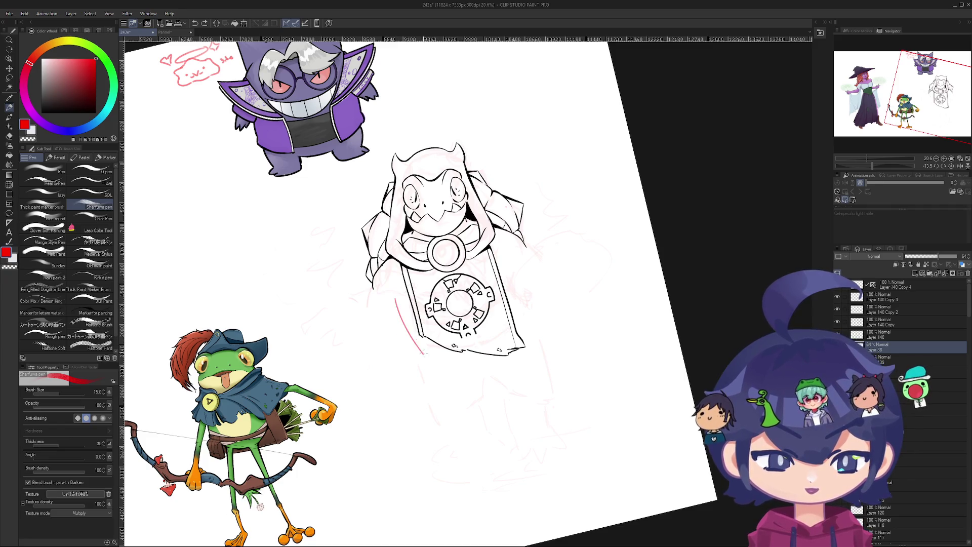
{"action": "left_click_drag", "start_coordinate": [519, 274], "coordinate": [521, 330]}
{"action": "key", "text": "ctrl+z"}
{"action": "key", "text": "ctrl+z"}
{"action": "left_click_drag", "start_coordinate": [515, 274], "coordinate": [517, 324]}
- Adjust the canvas tilt and redraw the red motion strokes on the banner's right and left
{"action": "mouse_move", "coordinate": [412, 322]}
{"action": "left_mouse_down"}
{"action": "mouse_move", "coordinate": [414, 307]}
{"action": "mouse_move", "coordinate": [481, 400]}
{"action": "mouse_move", "coordinate": [420, 324]}
{"action": "left_mouse_up"}
{"action": "scroll", "coordinate": [427, 349], "scroll_direction": "up", "scroll_amount": 3}
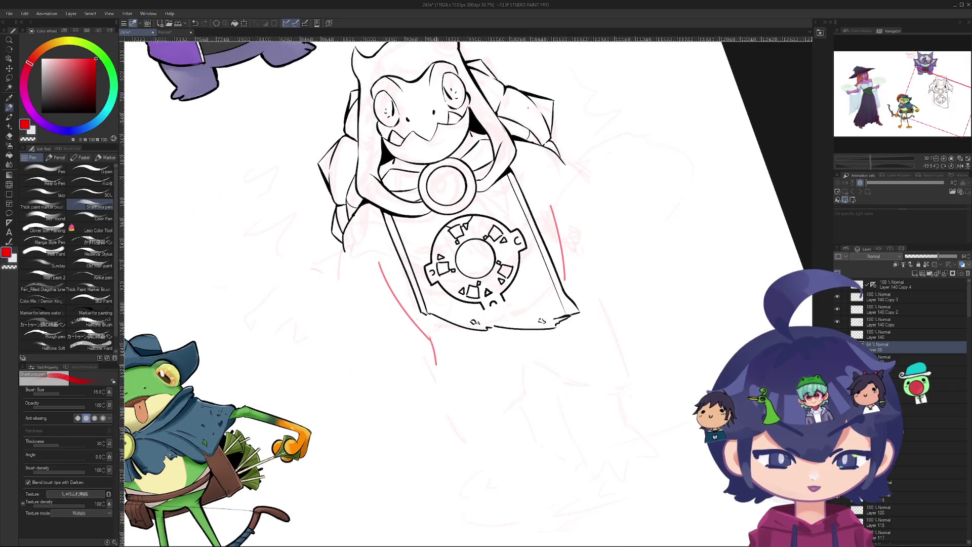
{"action": "mouse_move", "coordinate": [576, 294]}
{"action": "left_mouse_down"}
{"action": "mouse_move", "coordinate": [544, 333]}
{"action": "mouse_move", "coordinate": [556, 346]}
{"action": "left_mouse_up"}
{"action": "key", "text": "ctrl+z"}
{"action": "key", "text": "ctrl+z"}
{"action": "key", "text": "ctrl+z"}
{"action": "key", "text": "ctrl+z"}
{"action": "left_click_drag", "start_coordinate": [538, 314], "coordinate": [551, 343]}
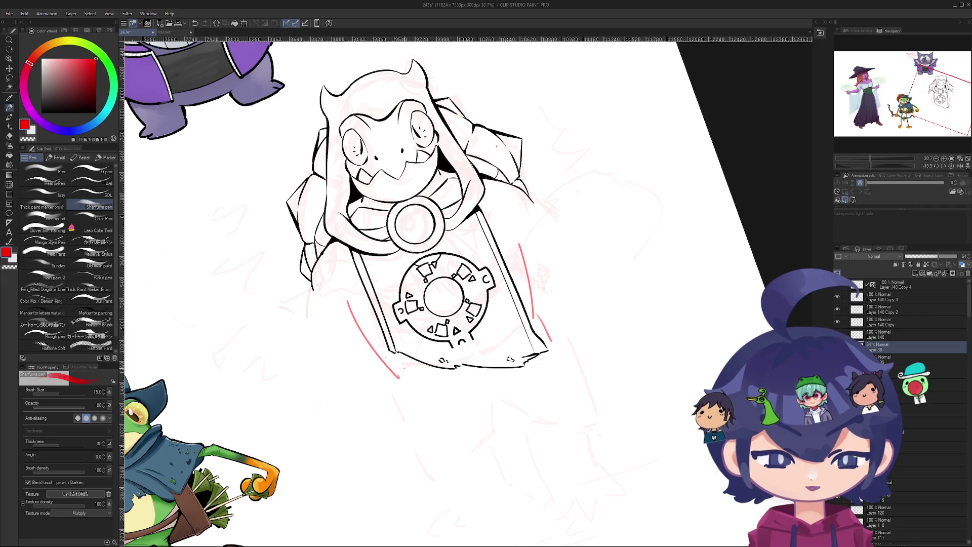
{"action": "scroll", "coordinate": [507, 304], "scroll_direction": "down", "scroll_amount": 2}
{"action": "key", "text": "r"}
{"action": "mouse_move", "coordinate": [506, 304]}
{"action": "left_mouse_down"}
{"action": "mouse_move", "coordinate": [557, 253]}
{"action": "mouse_move", "coordinate": [607, 354]}
{"action": "mouse_move", "coordinate": [592, 441]}
{"action": "mouse_move", "coordinate": [576, 456]}
{"action": "mouse_move", "coordinate": [472, 453]}
{"action": "mouse_move", "coordinate": [429, 438]}
{"action": "mouse_move", "coordinate": [372, 383]}
{"action": "mouse_move", "coordinate": [382, 403]}
{"action": "left_mouse_up"}
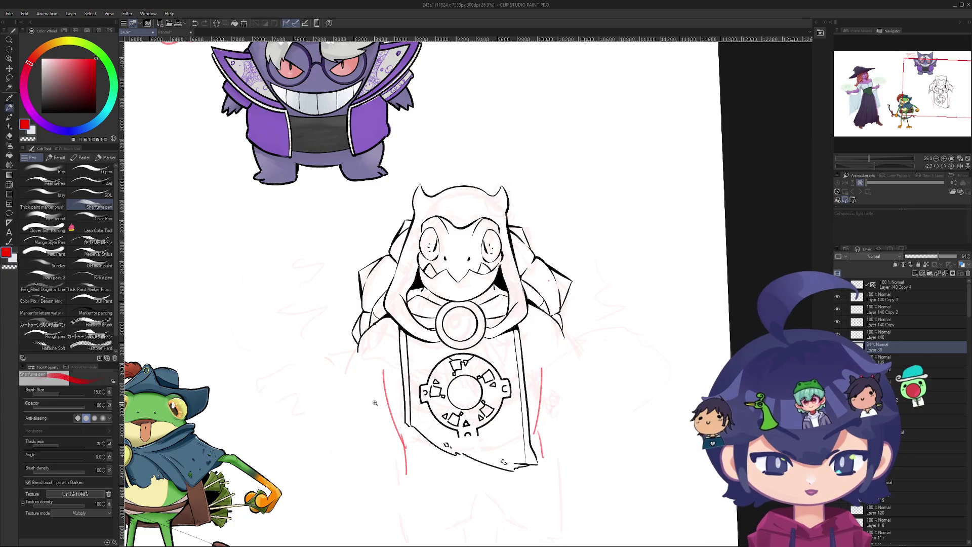
{"action": "scroll", "coordinate": [376, 403], "scroll_direction": "up", "scroll_amount": 3}
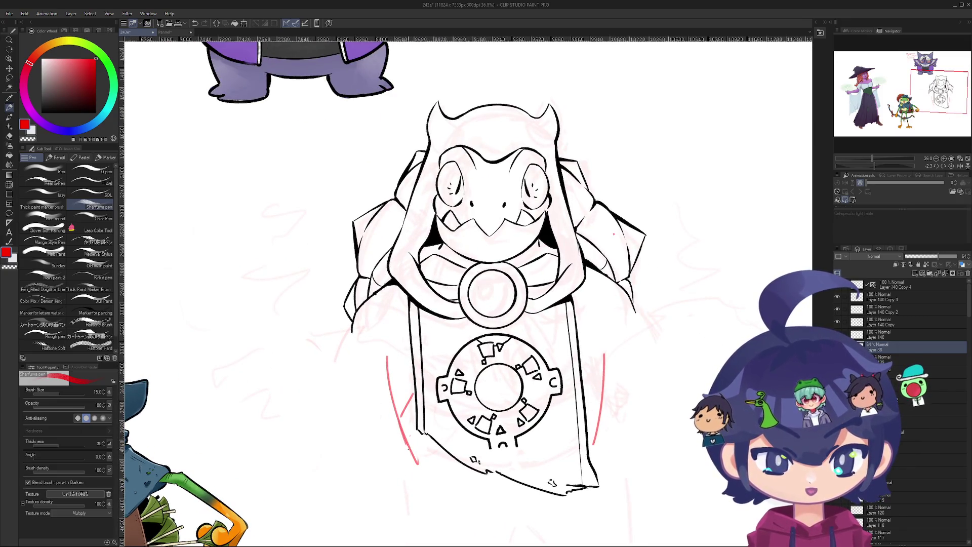
{"action": "key", "text": "ctrl+z"}
{"action": "mouse_move", "coordinate": [397, 292]}
{"action": "left_mouse_down"}
{"action": "mouse_move", "coordinate": [384, 338]}
{"action": "mouse_move", "coordinate": [409, 376]}
{"action": "left_mouse_up"}
- Sketch red motion lines along the cloak's right side and its left edge
{"action": "left_click_drag", "start_coordinate": [530, 376], "coordinate": [476, 372]}
{"action": "left_click_drag", "start_coordinate": [533, 282], "coordinate": [548, 321]}
{"action": "key", "text": "ctrl+z"}
{"action": "mouse_move", "coordinate": [533, 282]}
{"action": "left_mouse_down"}
{"action": "mouse_move", "coordinate": [547, 320]}
{"action": "mouse_move", "coordinate": [527, 353]}
{"action": "left_mouse_up"}
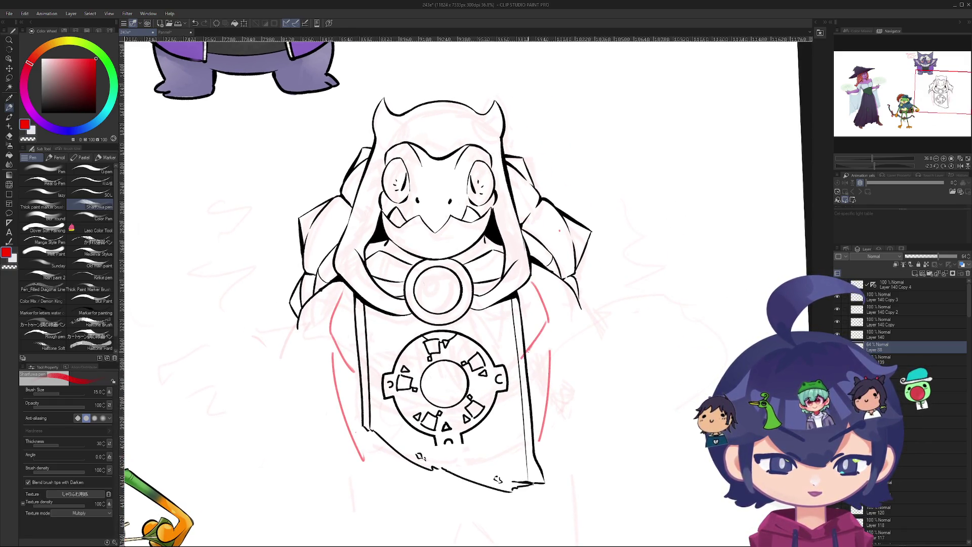
{"action": "left_click_drag", "start_coordinate": [354, 376], "coordinate": [354, 450]}
{"action": "key", "text": "ctrl+z"}
{"action": "left_click_drag", "start_coordinate": [355, 369], "coordinate": [365, 456]}
{"action": "key", "text": "ctrl+z"}
- Rotate the canvas, including upside down, and zoom out to check the red lines on the whole page
{"action": "scroll", "coordinate": [466, 289], "scroll_direction": "down", "scroll_amount": 2}
{"action": "mouse_move", "coordinate": [466, 152]}
{"action": "left_mouse_down"}
{"action": "mouse_move", "coordinate": [602, 288]}
{"action": "mouse_move", "coordinate": [554, 185]}
{"action": "left_mouse_up"}
{"action": "scroll", "coordinate": [469, 250], "scroll_direction": "up", "scroll_amount": 2}
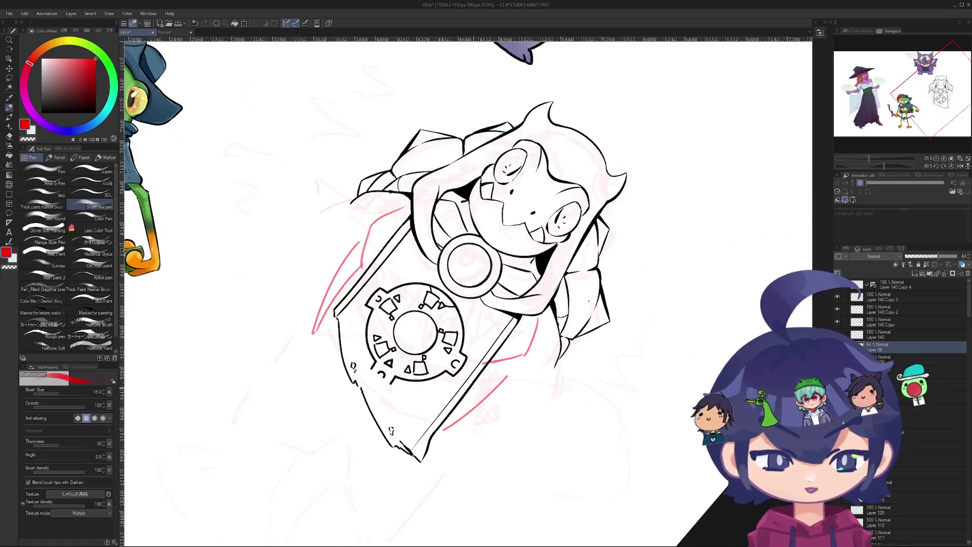
{"action": "scroll", "coordinate": [424, 346], "scroll_direction": "down", "scroll_amount": 2}
{"action": "mouse_move", "coordinate": [424, 347]}
{"action": "left_mouse_down"}
{"action": "mouse_move", "coordinate": [473, 94]}
{"action": "mouse_move", "coordinate": [557, 202]}
{"action": "left_mouse_up"}
{"action": "scroll", "coordinate": [557, 203], "scroll_direction": "up", "scroll_amount": 2}
{"action": "scroll", "coordinate": [410, 145], "scroll_direction": "down", "scroll_amount": 3}
{"action": "mouse_move", "coordinate": [410, 145]}
{"action": "left_mouse_down"}
{"action": "mouse_move", "coordinate": [583, 132]}
{"action": "mouse_move", "coordinate": [700, 151]}
{"action": "mouse_move", "coordinate": [259, 467]}
{"action": "left_mouse_up"}
{"action": "scroll", "coordinate": [699, 151], "scroll_direction": "down", "scroll_amount": 3}
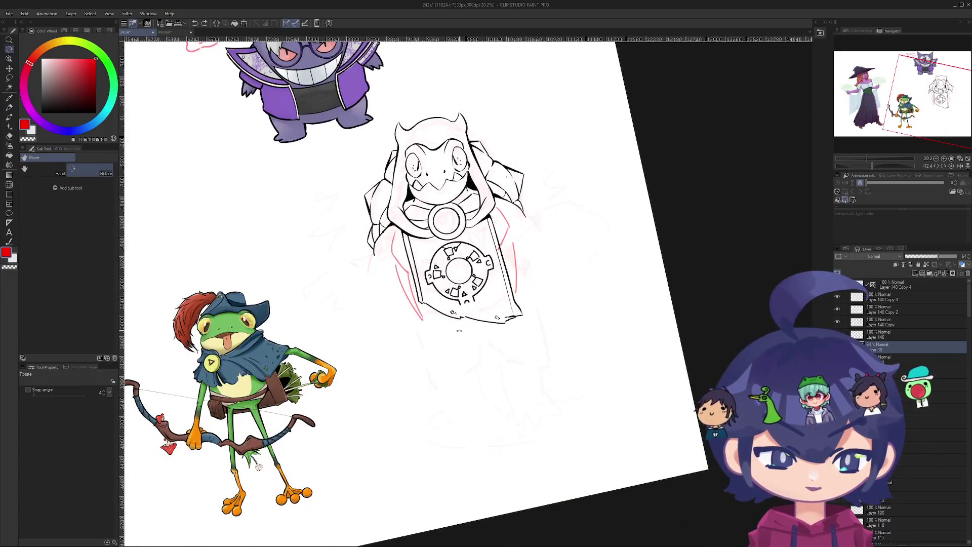
- Switch the pen colour to black, select Layer 140 Copy and the Real G-Pen, and reframe the view
{"action": "scroll", "coordinate": [411, 297], "scroll_direction": "up", "scroll_amount": 2}
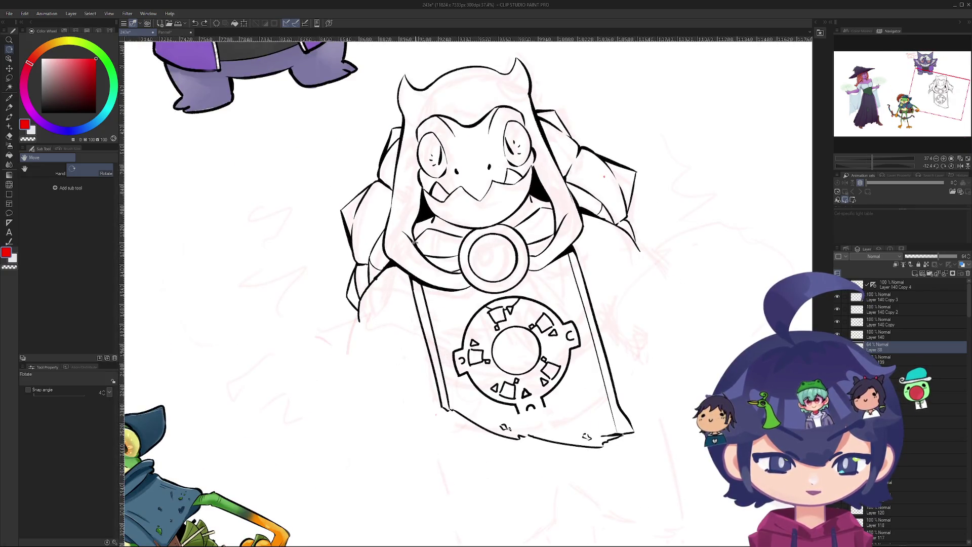
{"action": "key", "text": "p"}
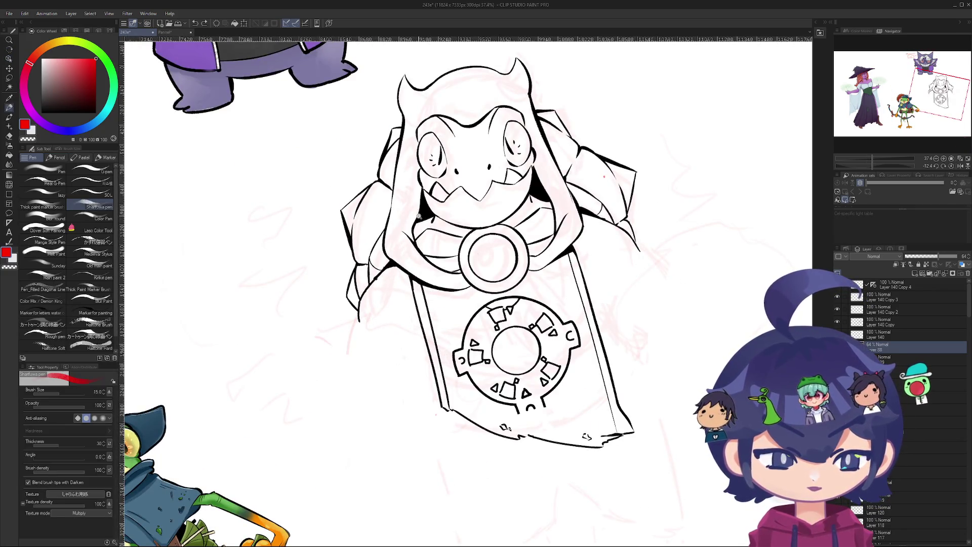
{"action": "scroll", "coordinate": [420, 217], "scroll_direction": "up", "scroll_amount": 3}
{"action": "left_click", "coordinate": [428, 215], "text": "alt"}
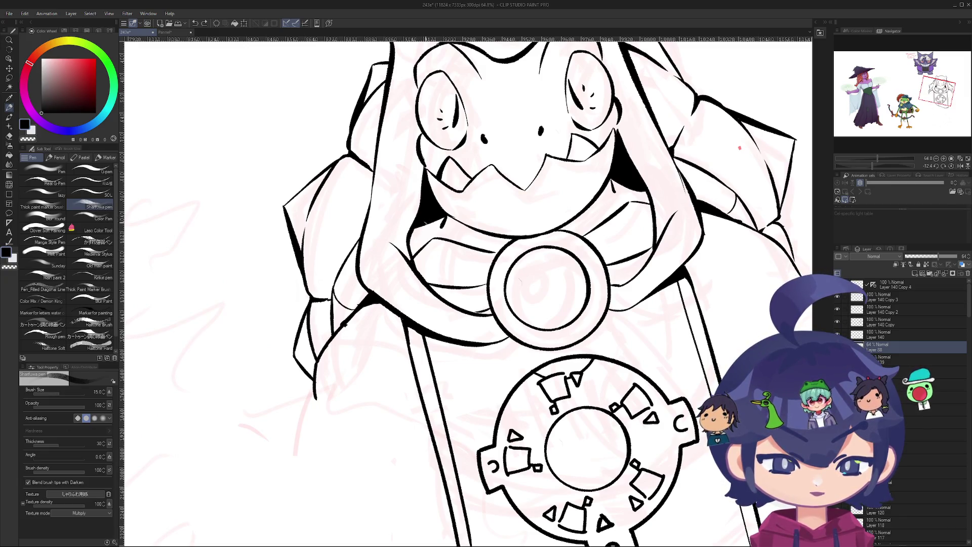
{"action": "left_click", "coordinate": [891, 322]}
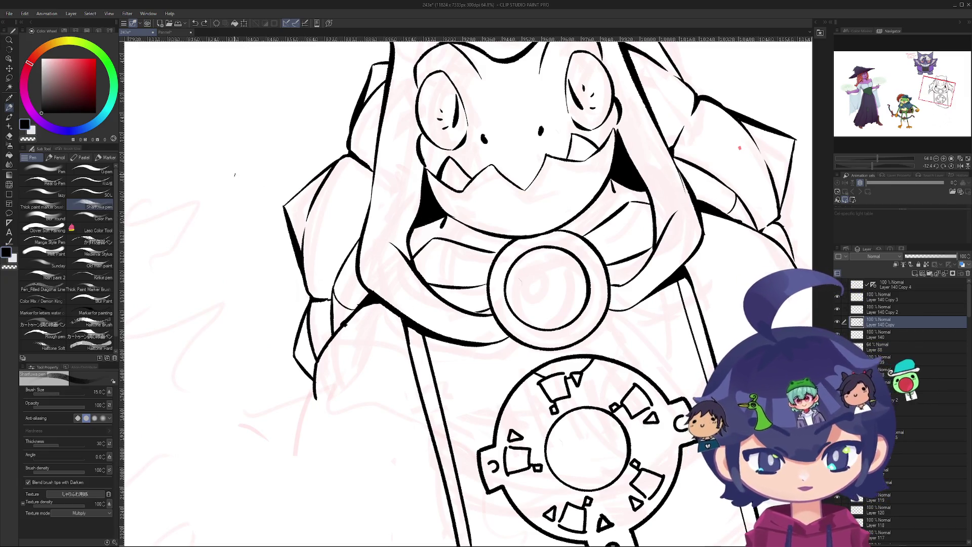
{"action": "left_click", "coordinate": [51, 183]}
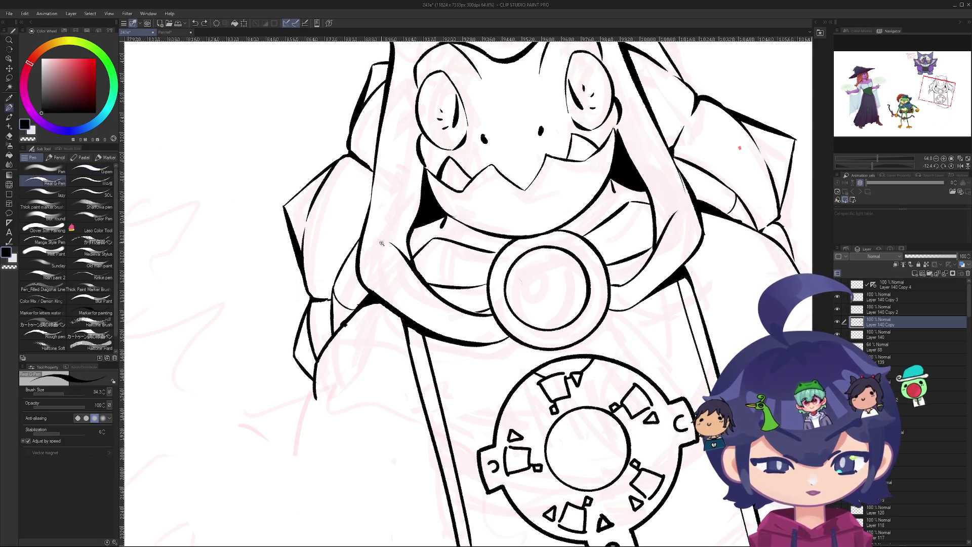
{"action": "scroll", "coordinate": [382, 243], "scroll_direction": "up", "scroll_amount": 3}
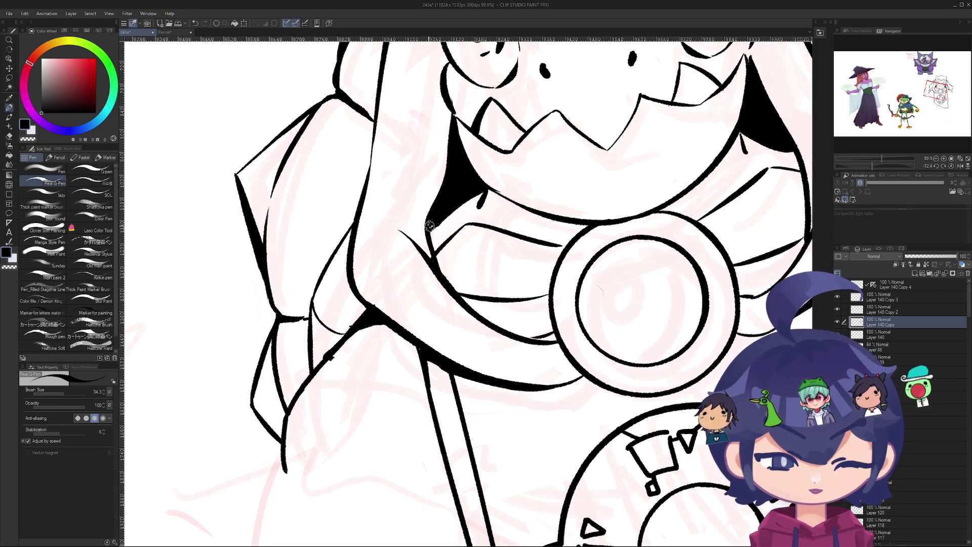
{"action": "scroll", "coordinate": [430, 226], "scroll_direction": "down", "scroll_amount": 5}
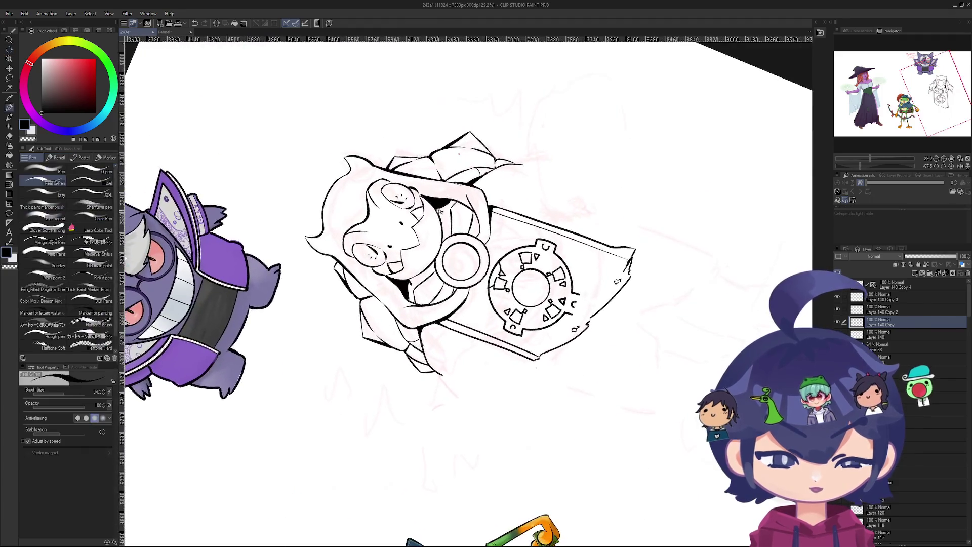
{"action": "scroll", "coordinate": [439, 210], "scroll_direction": "up", "scroll_amount": 3}
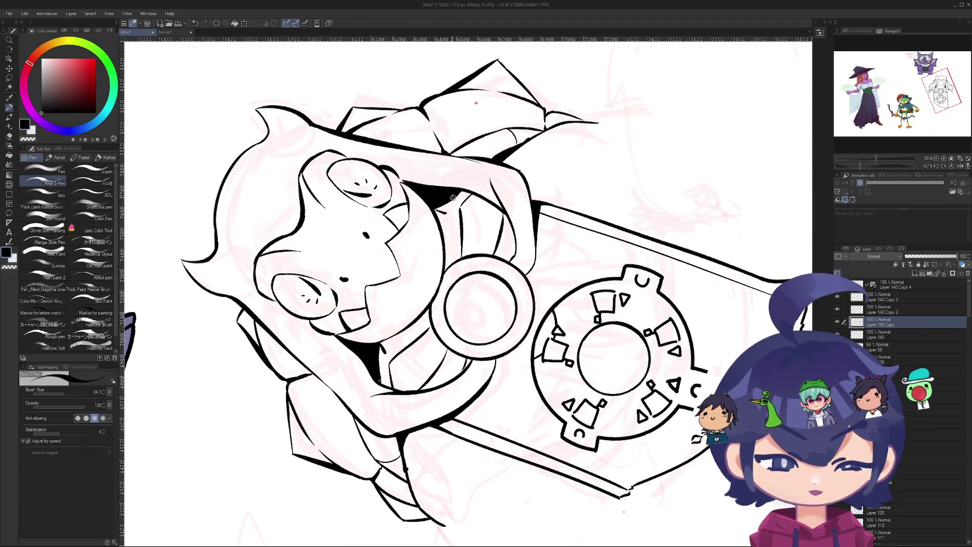
{"action": "scroll", "coordinate": [476, 185], "scroll_direction": "down", "scroll_amount": 4}
{"action": "mouse_move", "coordinate": [476, 184]}
{"action": "left_mouse_down"}
{"action": "mouse_move", "coordinate": [445, 423]}
{"action": "mouse_move", "coordinate": [374, 449]}
{"action": "mouse_move", "coordinate": [462, 317]}
{"action": "mouse_move", "coordinate": [454, 365]}
{"action": "mouse_move", "coordinate": [459, 217]}
{"action": "mouse_move", "coordinate": [446, 283]}
{"action": "mouse_move", "coordinate": [464, 334]}
{"action": "mouse_move", "coordinate": [413, 340]}
{"action": "mouse_move", "coordinate": [450, 329]}
{"action": "mouse_move", "coordinate": [412, 352]}
{"action": "mouse_move", "coordinate": [386, 310]}
{"action": "mouse_move", "coordinate": [414, 347]}
{"action": "mouse_move", "coordinate": [458, 368]}
{"action": "left_mouse_up"}
{"action": "scroll", "coordinate": [459, 311], "scroll_direction": "up", "scroll_amount": 1}
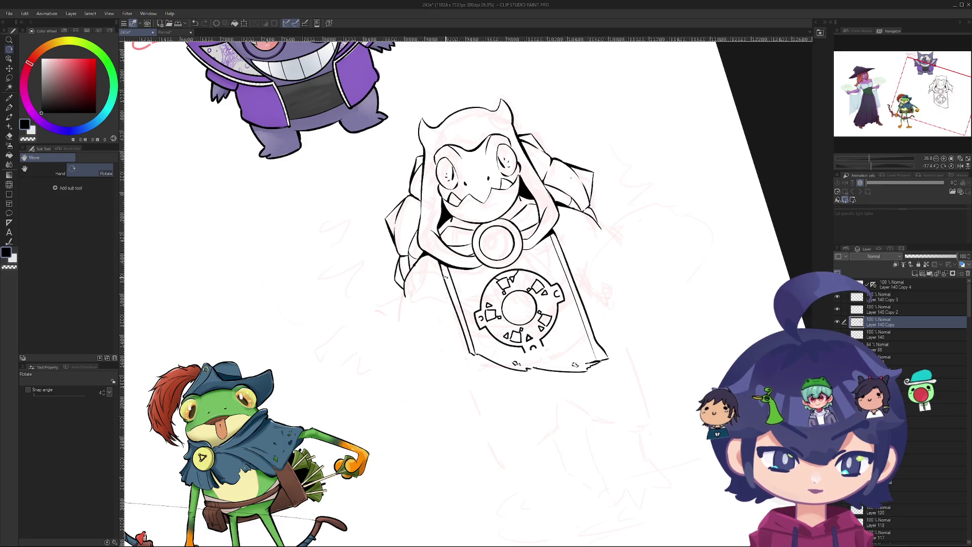
- Switch to red and move drawing onto sketch layer Layer 88, testing a few motion strokes
{"action": "key", "text": "p"}
{"action": "left_click", "coordinate": [96, 58]}
{"action": "mouse_move", "coordinate": [344, 350]}
{"action": "left_mouse_down"}
{"action": "mouse_move", "coordinate": [435, 468]}
{"action": "mouse_move", "coordinate": [458, 474]}
{"action": "left_mouse_up"}
{"action": "key", "text": "ctrl+z"}
{"action": "left_click_drag", "start_coordinate": [464, 404], "coordinate": [482, 427]}
{"action": "key", "text": "ctrl+z"}
{"action": "key", "text": "alt+bracketleft"}
{"action": "key", "text": "alt+bracketleft"}
{"action": "left_click_drag", "start_coordinate": [456, 376], "coordinate": [482, 444]}
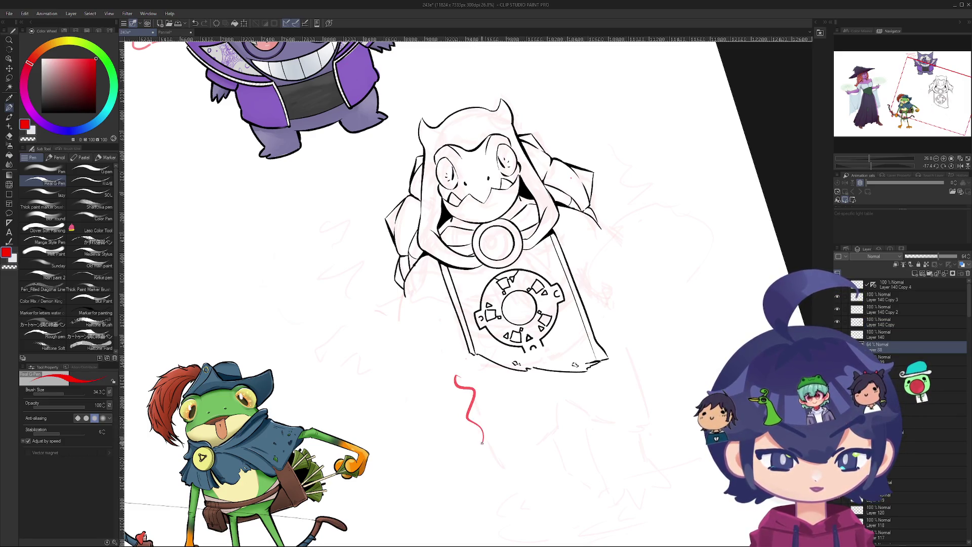
{"action": "key", "text": "ctrl+z"}
- Fade Layer 88 to 17% opacity and sketch red curves along the banner's left and right sides
{"action": "left_click", "coordinate": [910, 259]}
{"action": "left_click_drag", "start_coordinate": [452, 379], "coordinate": [498, 475]}
{"action": "key", "text": "ctrl+z"}
{"action": "left_click_drag", "start_coordinate": [450, 381], "coordinate": [492, 461]}
{"action": "key", "text": "ctrl+z"}
{"action": "left_click_drag", "start_coordinate": [415, 291], "coordinate": [474, 380]}
{"action": "key", "text": "ctrl+z"}
{"action": "left_click_drag", "start_coordinate": [575, 241], "coordinate": [598, 314]}
{"action": "key", "text": "ctrl+z"}
{"action": "left_click_drag", "start_coordinate": [582, 234], "coordinate": [604, 338]}
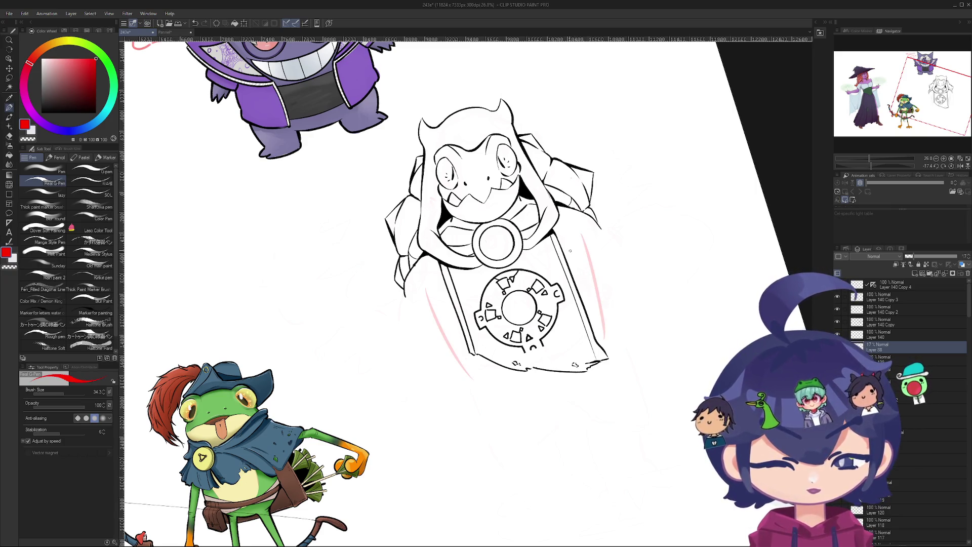
- Rotate the canvas about a quarter turn and raise the sketch layer back to 64% opacity
{"action": "scroll", "coordinate": [526, 415], "scroll_direction": "down", "scroll_amount": 2}
{"action": "mouse_move", "coordinate": [531, 369]}
{"action": "left_mouse_down"}
{"action": "mouse_move", "coordinate": [582, 431]}
{"action": "mouse_move", "coordinate": [667, 473]}
{"action": "mouse_move", "coordinate": [608, 450]}
{"action": "mouse_move", "coordinate": [557, 460]}
{"action": "left_mouse_up"}
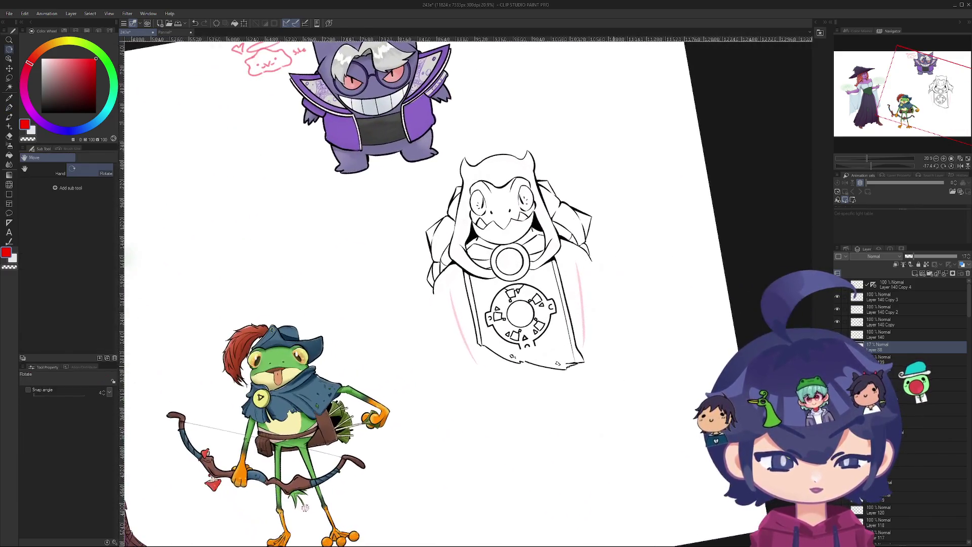
{"action": "key", "text": "p"}
{"action": "scroll", "coordinate": [556, 462], "scroll_direction": "up", "scroll_amount": 2}
{"action": "scroll", "coordinate": [555, 461], "scroll_direction": "down", "scroll_amount": 3}
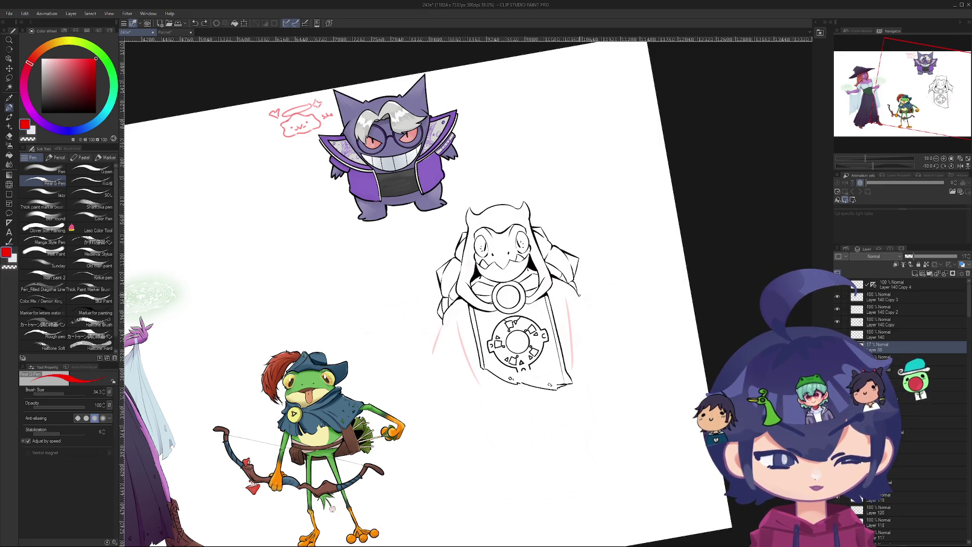
{"action": "mouse_move", "coordinate": [599, 305]}
{"action": "left_mouse_down"}
{"action": "mouse_move", "coordinate": [481, 395]}
{"action": "mouse_move", "coordinate": [532, 329]}
{"action": "left_mouse_up"}
{"action": "left_click_drag", "start_coordinate": [914, 256], "coordinate": [938, 257]}
{"action": "mouse_move", "coordinate": [418, 263]}
{"action": "left_mouse_down"}
{"action": "mouse_move", "coordinate": [454, 378]}
{"action": "mouse_move", "coordinate": [525, 442]}
{"action": "mouse_move", "coordinate": [470, 477]}
{"action": "left_mouse_up"}
- Redraw a longer vertical red line on the left and a diagonal red line on the right
{"action": "left_click_drag", "start_coordinate": [573, 308], "coordinate": [609, 279]}
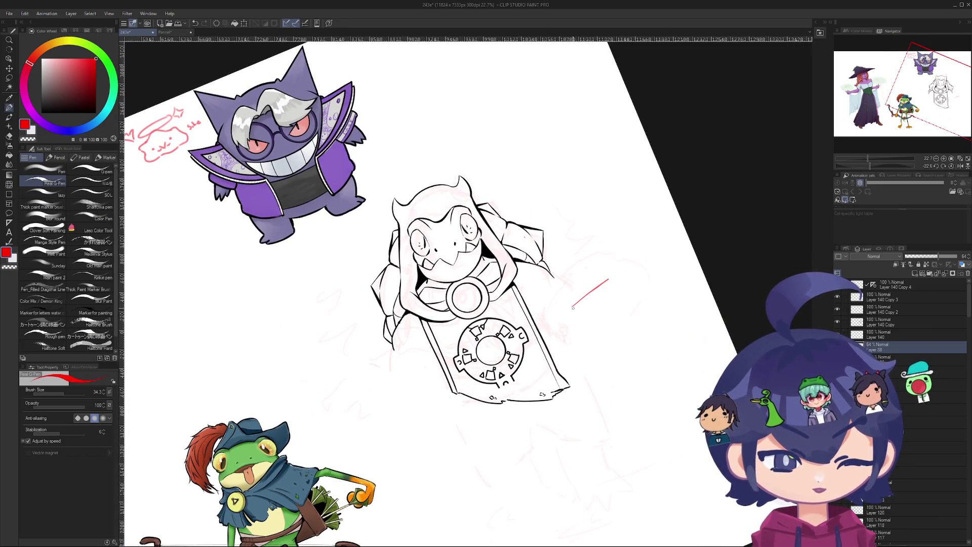
{"action": "key", "text": "ctrl+z"}
{"action": "key", "text": "ctrl+z"}
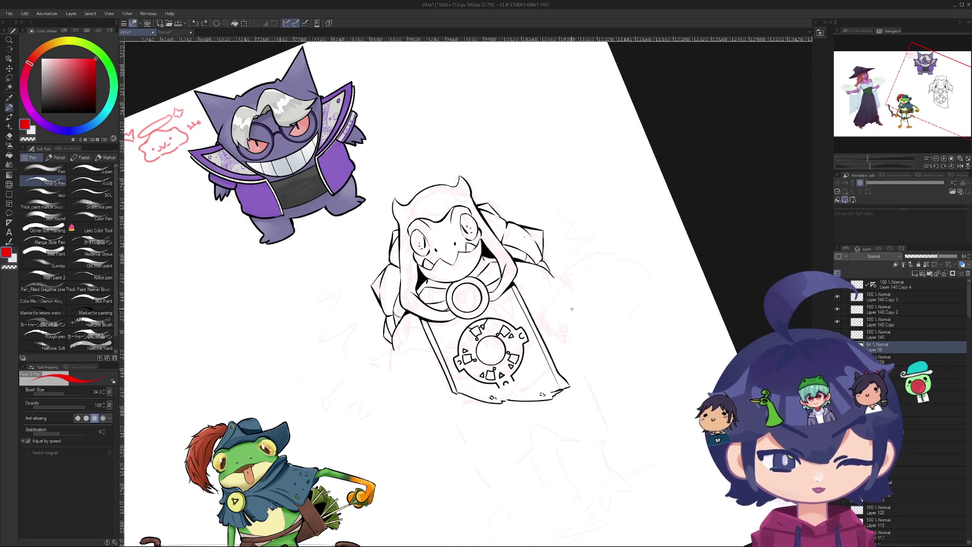
{"action": "key", "text": "ctrl+z"}
{"action": "left_click_drag", "start_coordinate": [393, 355], "coordinate": [395, 397]}
{"action": "left_click_drag", "start_coordinate": [553, 276], "coordinate": [587, 298]}
{"action": "key", "text": "ctrl+z"}
{"action": "mouse_move", "coordinate": [392, 436]}
{"action": "left_mouse_down"}
{"action": "mouse_move", "coordinate": [358, 405]}
{"action": "mouse_move", "coordinate": [393, 441]}
{"action": "mouse_move", "coordinate": [416, 420]}
{"action": "mouse_move", "coordinate": [417, 463]}
{"action": "mouse_move", "coordinate": [451, 486]}
{"action": "left_mouse_up"}
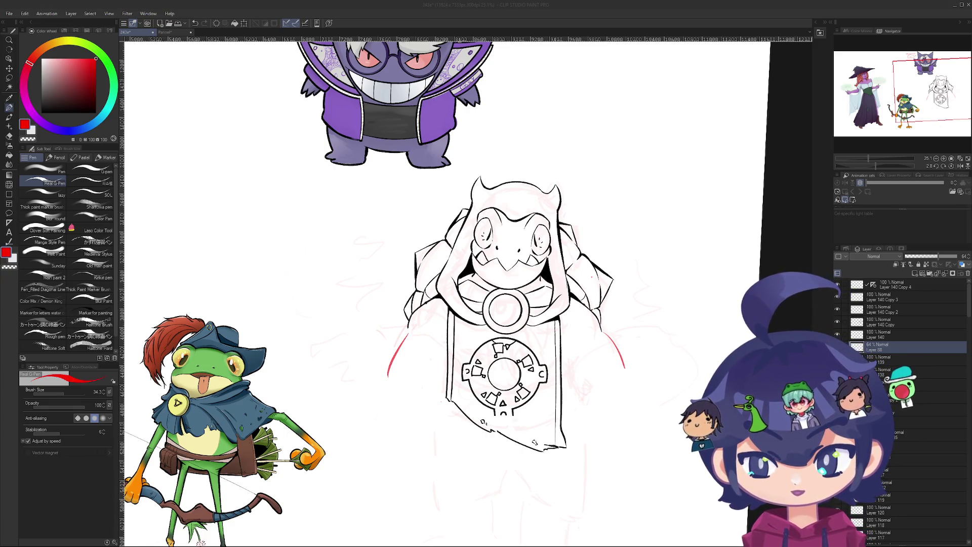
- Tilt the canvas to about -33° and trim the ends of the red motion lines
{"action": "key", "text": "r"}
{"action": "mouse_move", "coordinate": [481, 405]}
{"action": "left_mouse_down"}
{"action": "mouse_move", "coordinate": [433, 373]}
{"action": "mouse_move", "coordinate": [448, 363]}
{"action": "mouse_move", "coordinate": [428, 349]}
{"action": "left_mouse_up"}
{"action": "key", "text": "e"}
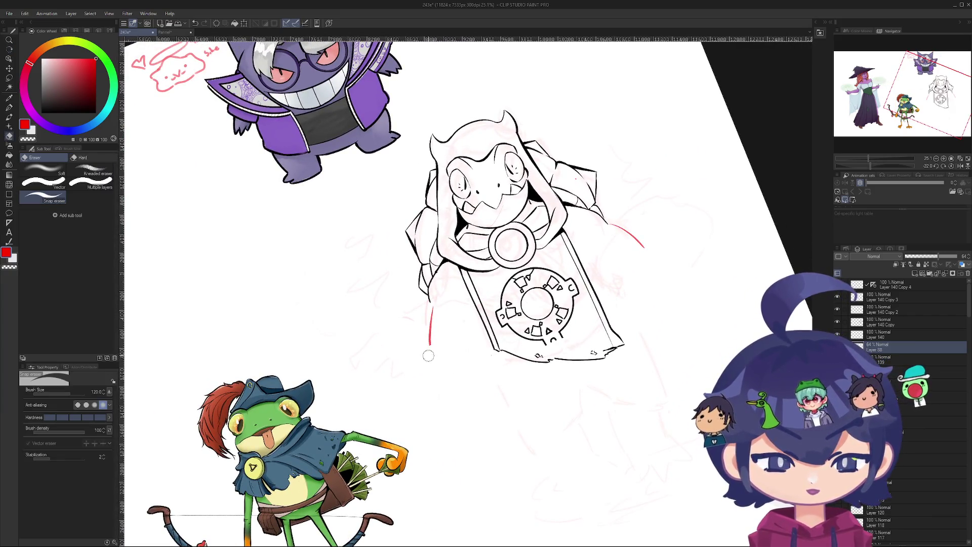
{"action": "left_click_drag", "start_coordinate": [631, 256], "coordinate": [645, 249]}
{"action": "key", "text": "o"}
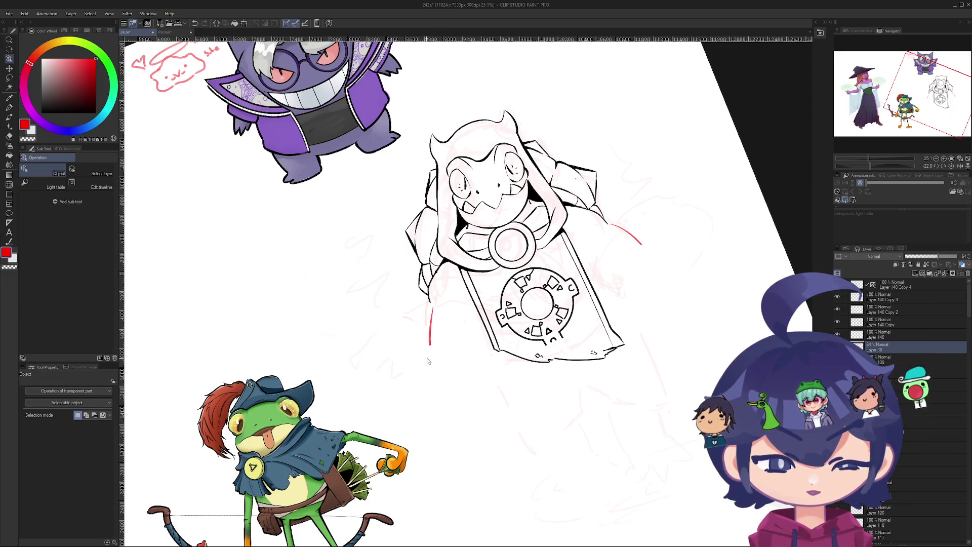
{"action": "key", "text": "p"}
- Redraw the lower red stroke as a curve and add a red dash right of the banner
{"action": "key", "text": "ctrl+z"}
{"action": "left_click_drag", "start_coordinate": [429, 348], "coordinate": [417, 375]}
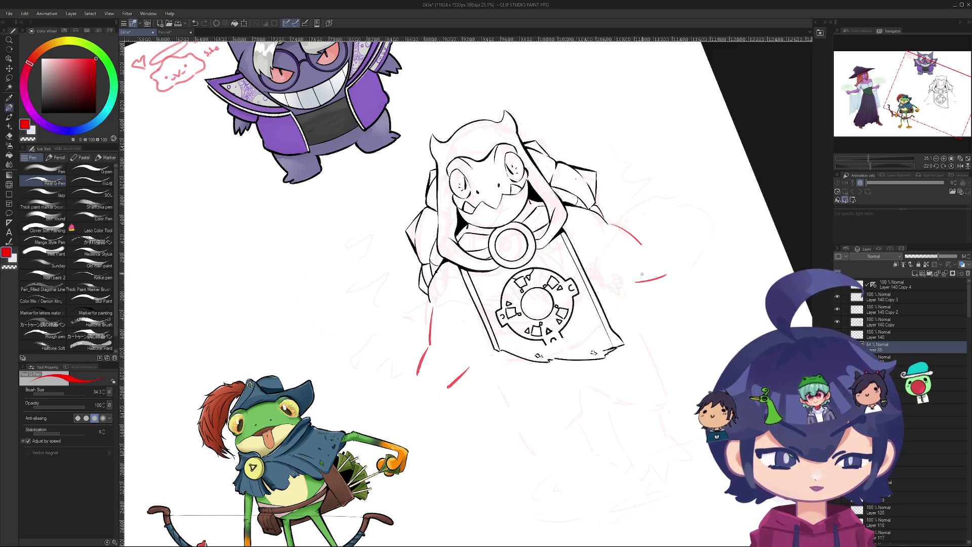
{"action": "left_click_drag", "start_coordinate": [622, 287], "coordinate": [655, 281]}
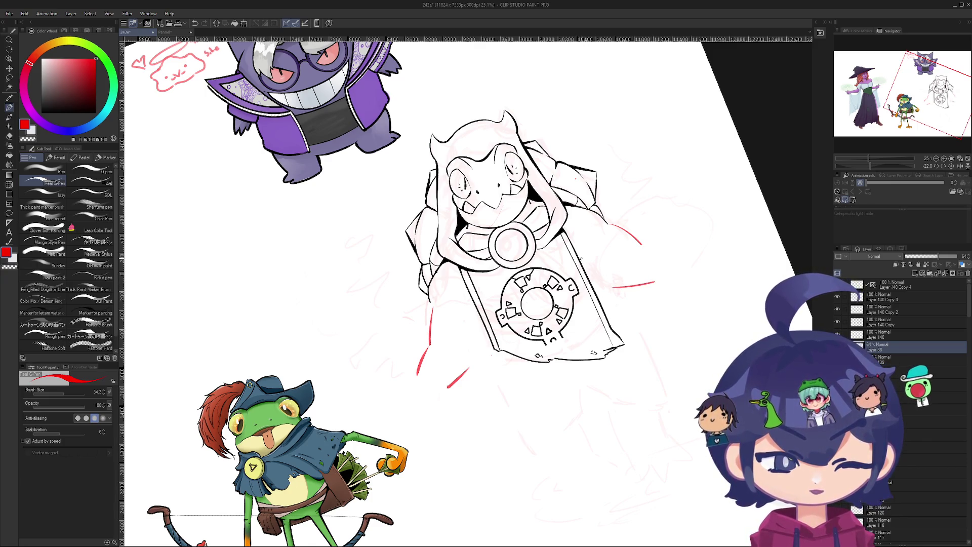
{"action": "key", "text": "ctrl+z"}
{"action": "mouse_move", "coordinate": [611, 224]}
{"action": "left_mouse_down"}
{"action": "mouse_move", "coordinate": [642, 242]}
{"action": "mouse_move", "coordinate": [626, 247]}
{"action": "mouse_move", "coordinate": [626, 231]}
{"action": "mouse_move", "coordinate": [572, 221]}
{"action": "mouse_move", "coordinate": [429, 232]}
{"action": "mouse_move", "coordinate": [424, 239]}
{"action": "mouse_move", "coordinate": [493, 204]}
{"action": "mouse_move", "coordinate": [264, 475]}
{"action": "left_mouse_up"}
{"action": "key", "text": "ctrl+z"}
{"action": "key", "text": "ctrl+z"}
{"action": "key", "text": "ctrl+z"}
{"action": "key", "text": "ctrl+z"}
- Erase the leftover red stroke and rotate the canvas counter-clockwise for the next dash
{"action": "key", "text": "e"}
{"action": "key", "text": "p"}
{"action": "key", "text": "r"}
{"action": "scroll", "coordinate": [480, 210], "scroll_direction": "down", "scroll_amount": 5}
{"action": "key", "text": "p"}
{"action": "scroll", "coordinate": [563, 331], "scroll_direction": "up", "scroll_amount": 3}
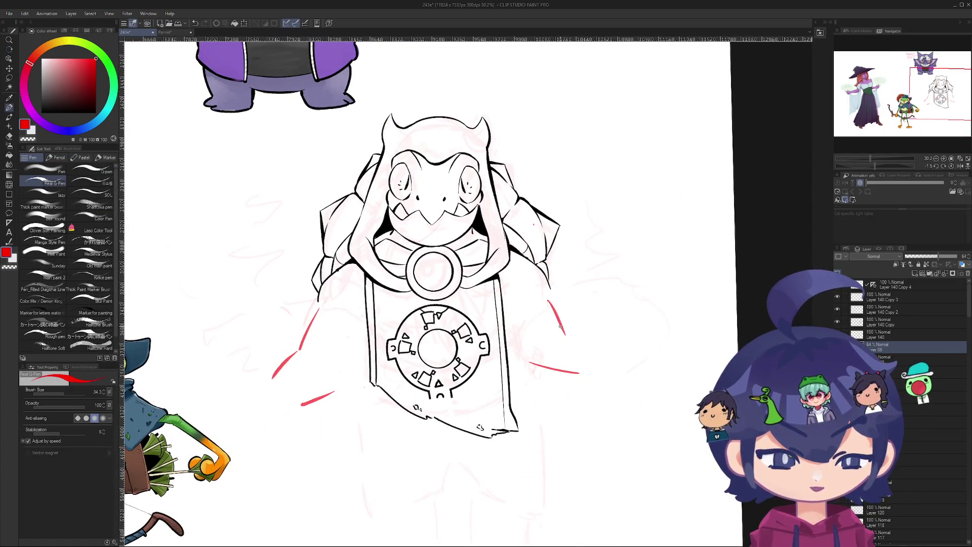
{"action": "scroll", "coordinate": [549, 299], "scroll_direction": "down", "scroll_amount": 3}
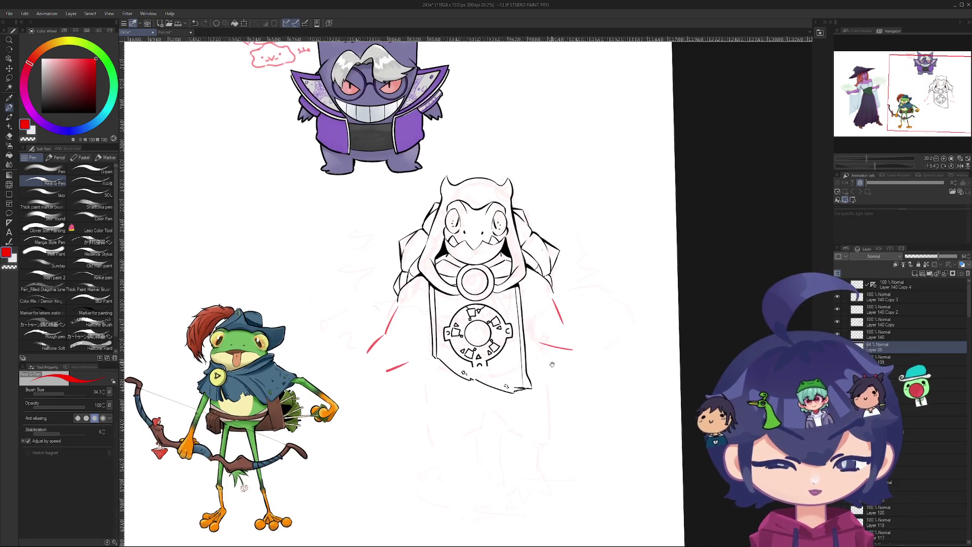
{"action": "key", "text": "r"}
{"action": "left_click_drag", "start_coordinate": [550, 298], "coordinate": [522, 218]}
{"action": "key", "text": "p"}
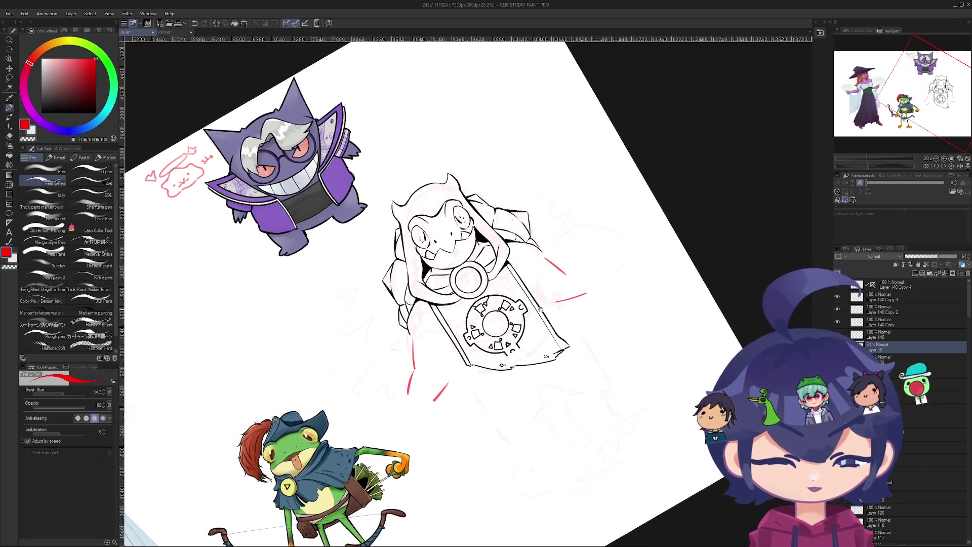
{"action": "scroll", "coordinate": [521, 218], "scroll_direction": "up", "scroll_amount": 3}
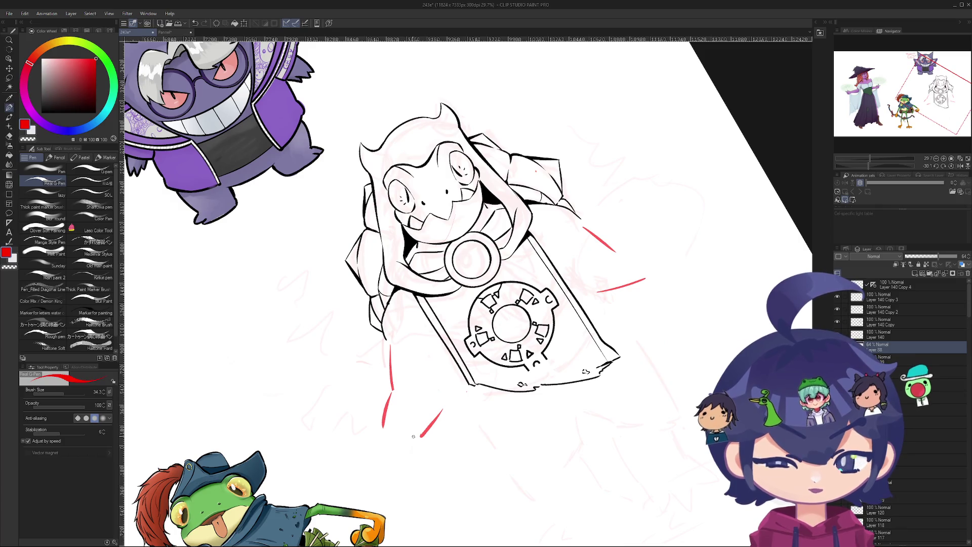
- Lasso the lower red dash and rotate it to a new angle
{"action": "key", "text": "m"}
{"action": "key", "text": "m"}
{"action": "left_click_drag", "start_coordinate": [445, 394], "coordinate": [461, 408]}
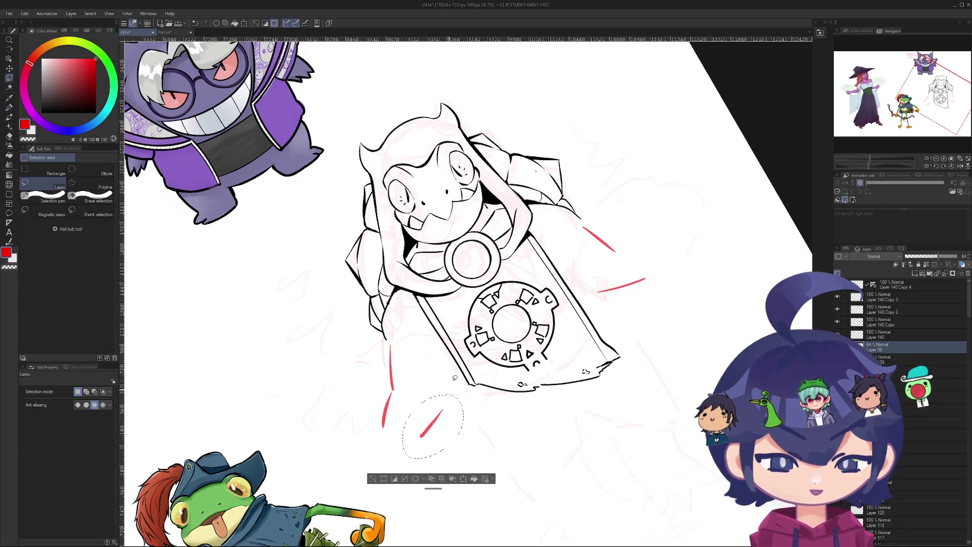
{"action": "key", "text": "ctrl+t"}
{"action": "left_click_drag", "start_coordinate": [416, 468], "coordinate": [429, 472]}
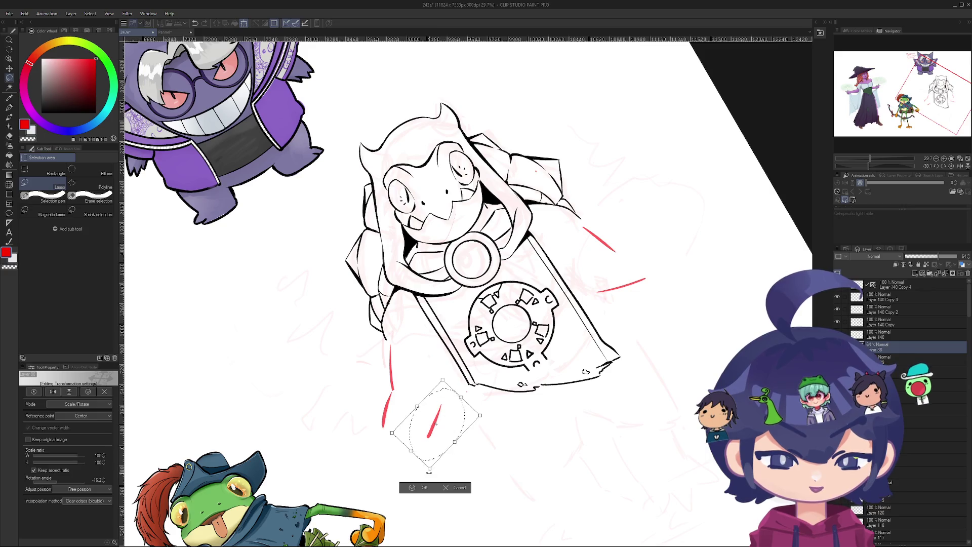
{"action": "key", "text": "Return"}
- Rotate the upper-right red stroke to about -12 degrees and shift it slightly right
{"action": "left_click_drag", "start_coordinate": [652, 264], "coordinate": [630, 289]}
{"action": "key", "text": "ctrl+t"}
{"action": "mouse_move", "coordinate": [658, 270]}
{"action": "left_mouse_down"}
{"action": "mouse_move", "coordinate": [665, 244]}
{"action": "mouse_move", "coordinate": [653, 238]}
{"action": "left_mouse_up"}
{"action": "left_click_drag", "start_coordinate": [620, 294], "coordinate": [638, 294]}
{"action": "left_click_drag", "start_coordinate": [597, 349], "coordinate": [614, 365]}
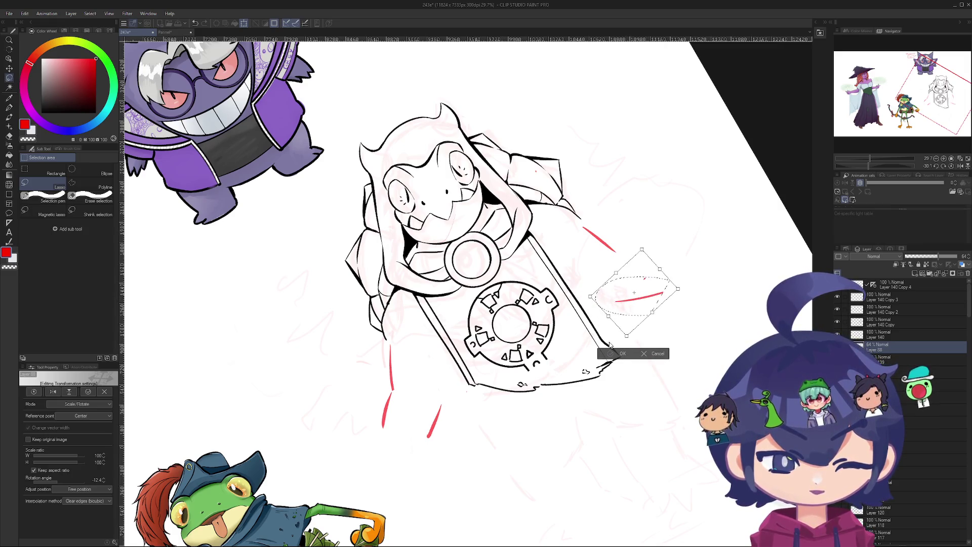
{"action": "left_click", "coordinate": [615, 353]}
- Select the red stroke right of the banner, turn the view upright, and undo the last stroke
{"action": "mouse_move", "coordinate": [669, 256]}
{"action": "left_mouse_down"}
{"action": "mouse_move", "coordinate": [635, 317]}
{"action": "mouse_move", "coordinate": [655, 289]}
{"action": "left_mouse_up"}
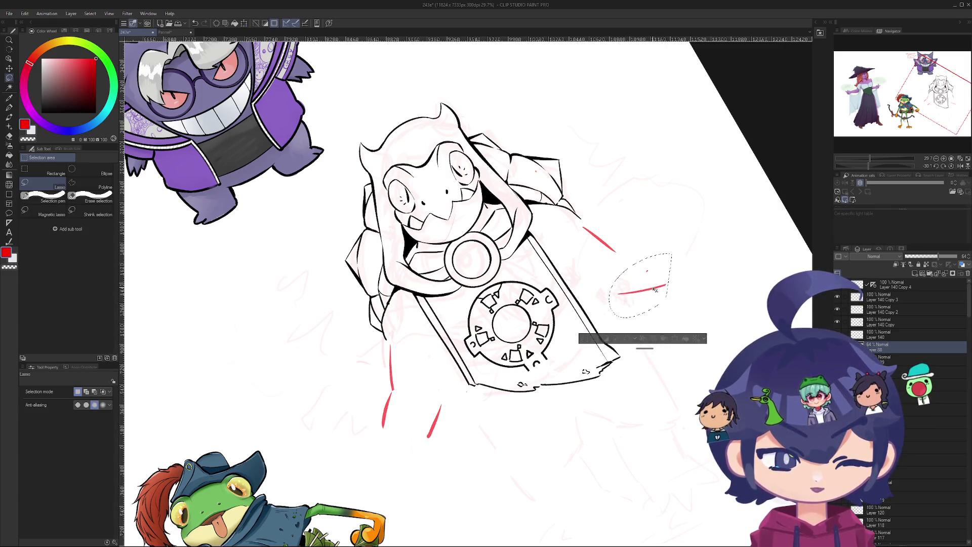
{"action": "key", "text": "r"}
{"action": "left_click_drag", "start_coordinate": [411, 344], "coordinate": [519, 352]}
{"action": "mouse_move", "coordinate": [404, 416]}
{"action": "left_mouse_down"}
{"action": "mouse_move", "coordinate": [377, 365]}
{"action": "mouse_move", "coordinate": [400, 306]}
{"action": "mouse_move", "coordinate": [362, 314]}
{"action": "left_mouse_up"}
{"action": "key", "text": "ctrl+z"}
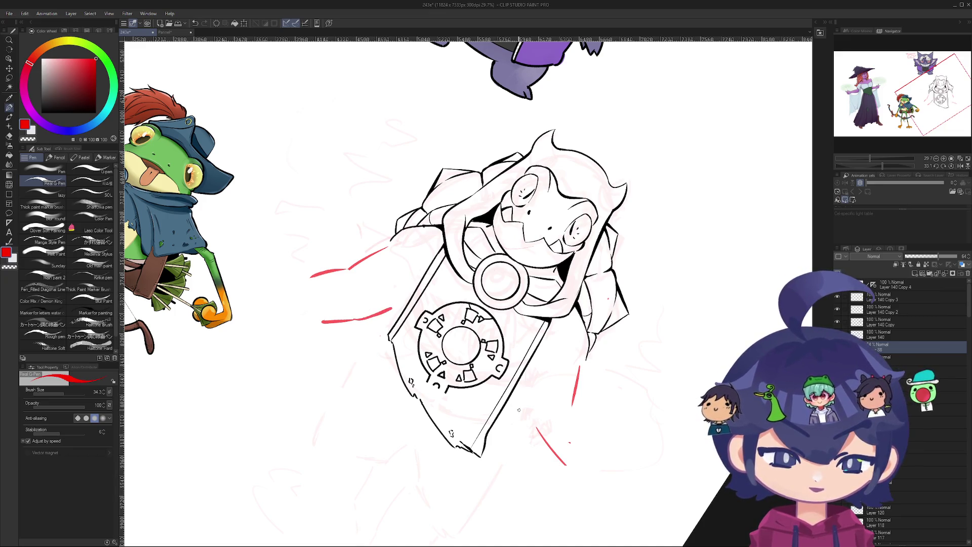
- Draw a curved red motion line below the banner, redrawing it until satisfied
{"action": "left_click_drag", "start_coordinate": [534, 378], "coordinate": [526, 414]}
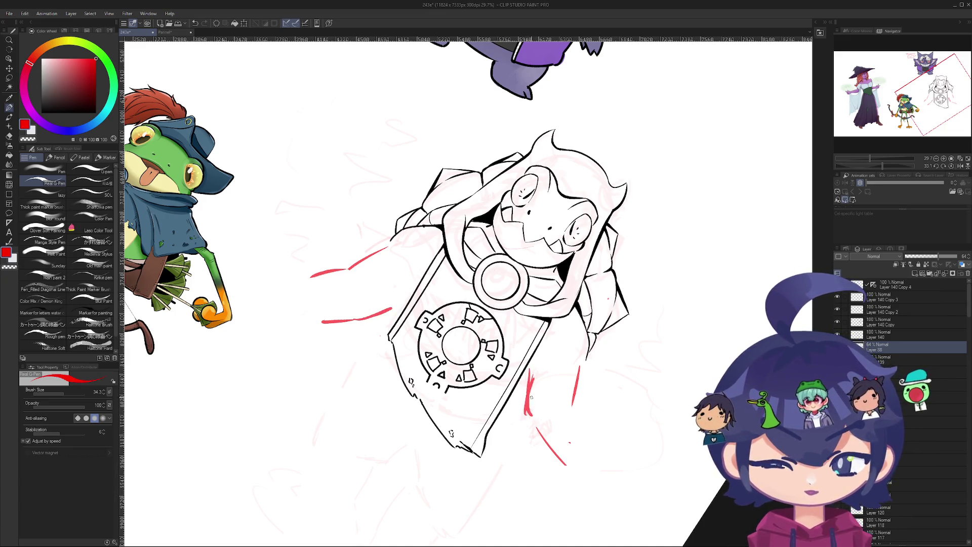
{"action": "left_click_drag", "start_coordinate": [530, 373], "coordinate": [526, 414]}
{"action": "key", "text": "ctrl+z"}
{"action": "key", "text": "ctrl+z"}
{"action": "left_click_drag", "start_coordinate": [530, 372], "coordinate": [527, 411]}
{"action": "scroll", "coordinate": [530, 383], "scroll_direction": "down", "scroll_amount": 2}
{"action": "key", "text": "e"}
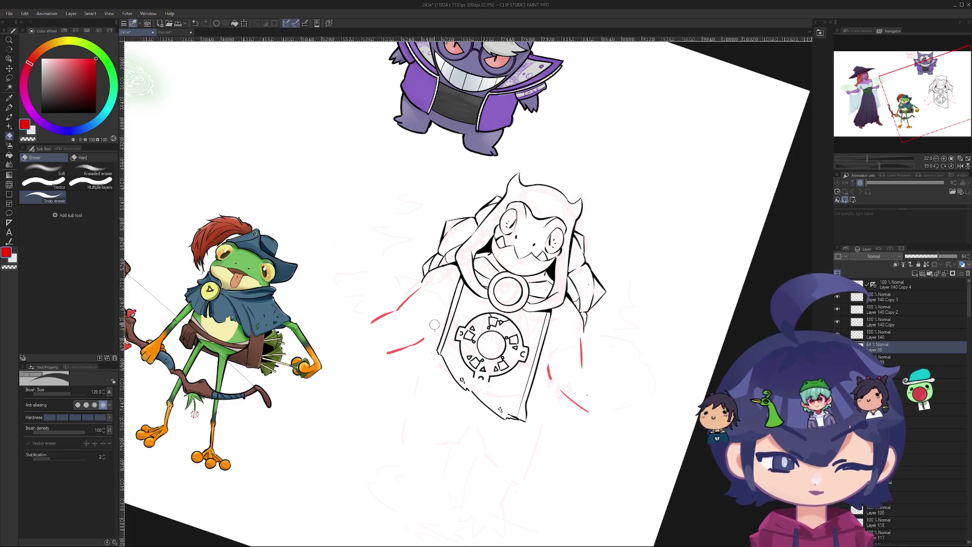
- Rotate the view and draw a long diagonal red motion streak from the slab's upper-left side
{"action": "left_click_drag", "start_coordinate": [437, 334], "coordinate": [406, 288]}
{"action": "key", "text": "p"}
{"action": "mouse_move", "coordinate": [410, 321]}
{"action": "left_mouse_down"}
{"action": "mouse_move", "coordinate": [501, 262]}
{"action": "mouse_move", "coordinate": [437, 305]}
{"action": "mouse_move", "coordinate": [481, 261]}
{"action": "left_mouse_up"}
{"action": "key", "text": "ctrl+z"}
{"action": "key", "text": "ctrl+z"}
{"action": "mouse_move", "coordinate": [431, 314]}
{"action": "left_mouse_down"}
{"action": "mouse_move", "coordinate": [479, 263]}
{"action": "mouse_move", "coordinate": [420, 318]}
{"action": "left_mouse_up"}
{"action": "key", "text": "ctrl+z"}
{"action": "key", "text": "ctrl+z"}
{"action": "mouse_move", "coordinate": [471, 266]}
{"action": "left_mouse_down"}
{"action": "mouse_move", "coordinate": [529, 237]}
{"action": "mouse_move", "coordinate": [443, 295]}
{"action": "left_mouse_up"}
{"action": "key", "text": "ctrl+z"}
{"action": "key", "text": "ctrl+z"}
{"action": "key", "text": "ctrl+z"}
{"action": "key", "text": "ctrl+z"}
{"action": "key", "text": "ctrl+z"}
{"action": "left_click_drag", "start_coordinate": [500, 241], "coordinate": [387, 328]}
{"action": "key", "text": "ctrl+z"}
{"action": "key", "text": "ctrl+z"}
{"action": "mouse_move", "coordinate": [458, 291]}
{"action": "left_mouse_down"}
{"action": "mouse_move", "coordinate": [388, 342]}
{"action": "mouse_move", "coordinate": [439, 280]}
{"action": "mouse_move", "coordinate": [471, 498]}
{"action": "left_mouse_up"}
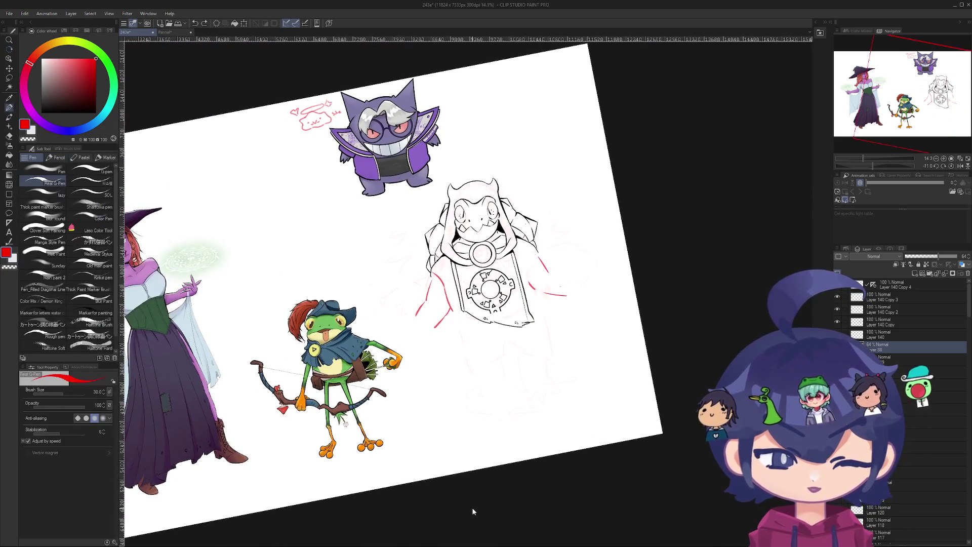
- Nudge the selected red stroke left, undoing the trial stroke while keeping its tilt
{"action": "key", "text": "Left"}
{"action": "key", "text": "Left"}
{"action": "key", "text": "Left"}
{"action": "scroll", "coordinate": [446, 248], "scroll_direction": "up", "scroll_amount": 3}
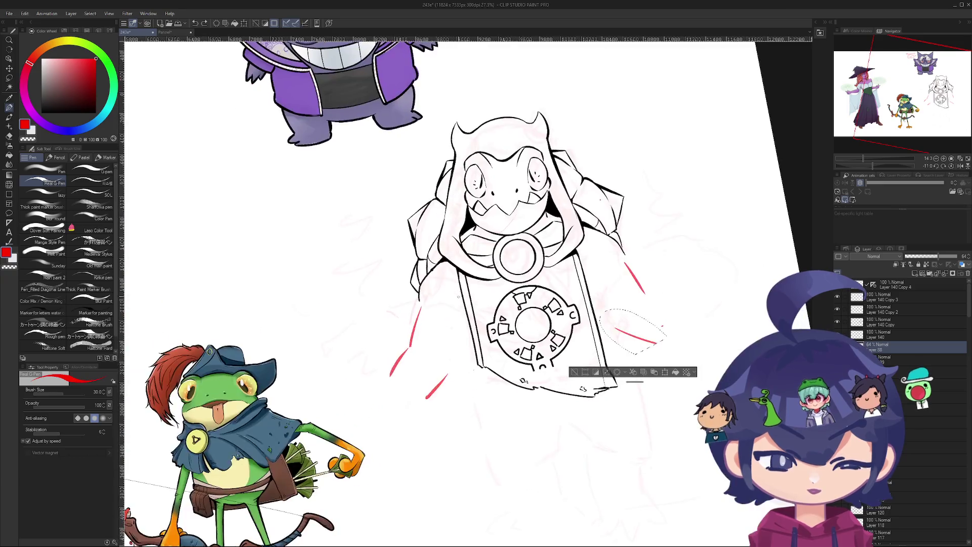
{"action": "key", "text": "ctrl+z"}
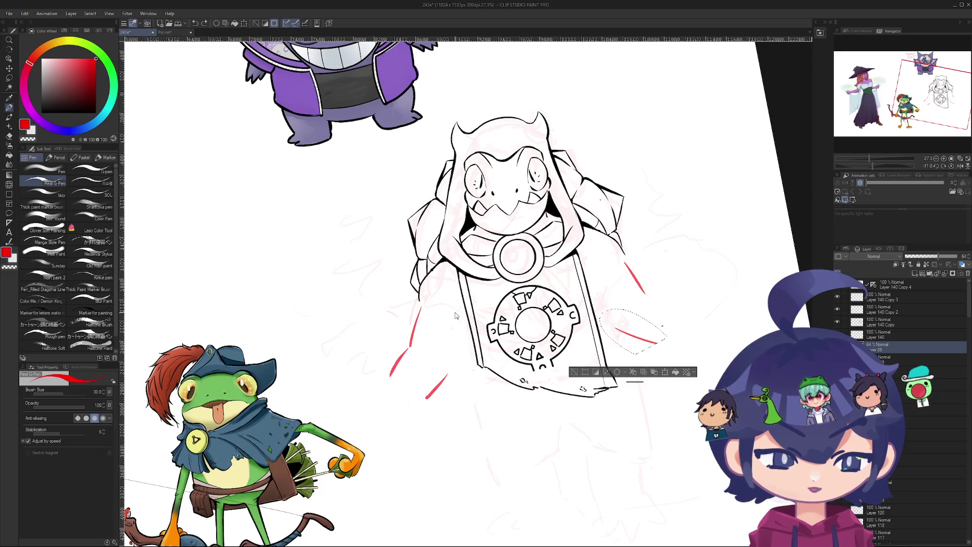
{"action": "key", "text": "ctrl+z"}
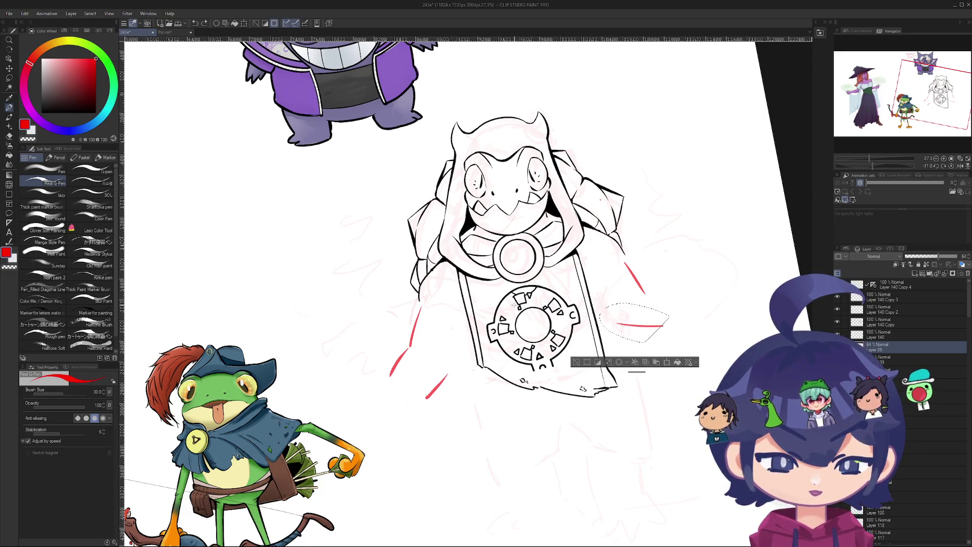
{"action": "key", "text": "ctrl+y"}
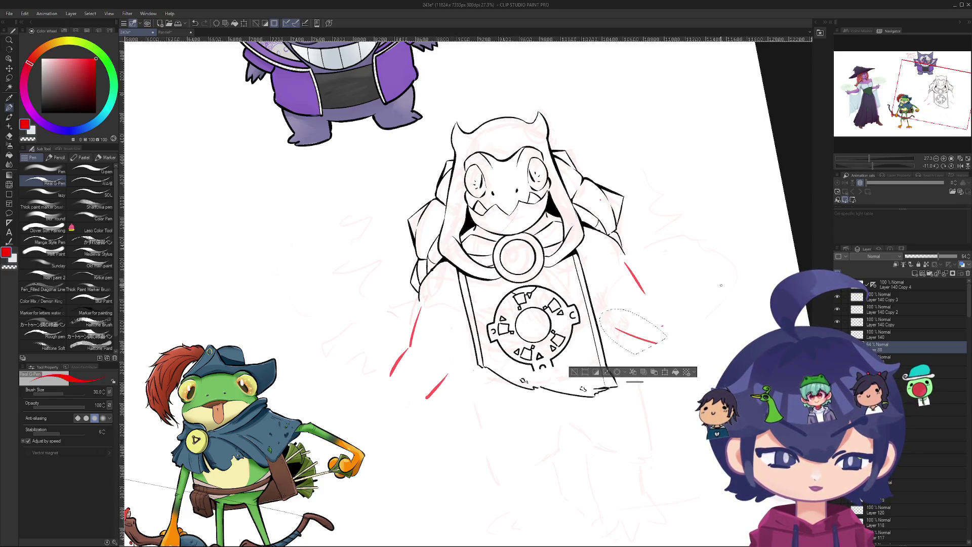
- Rotate the red stroke to about -8.5 degrees and clear the selection
{"action": "key", "text": "w"}
{"action": "key", "text": "ctrl+t"}
{"action": "left_click_drag", "start_coordinate": [668, 330], "coordinate": [668, 353]}
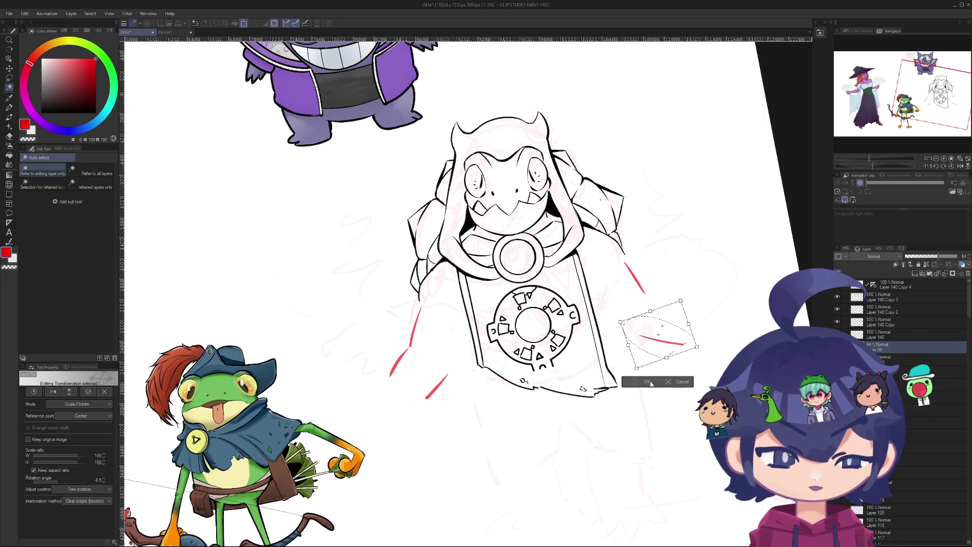
{"action": "left_click", "coordinate": [647, 378]}
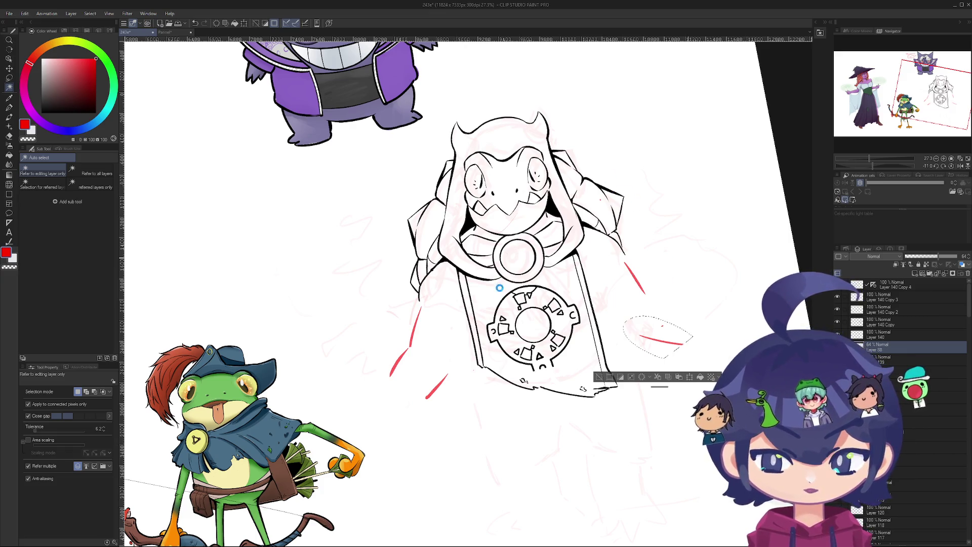
{"action": "key", "text": "m"}
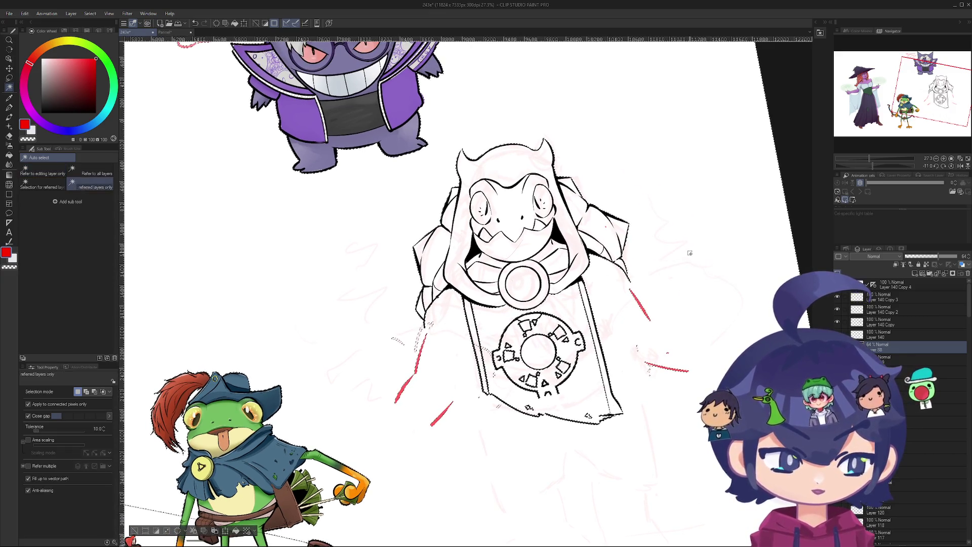
{"action": "key", "text": "ctrl+d"}
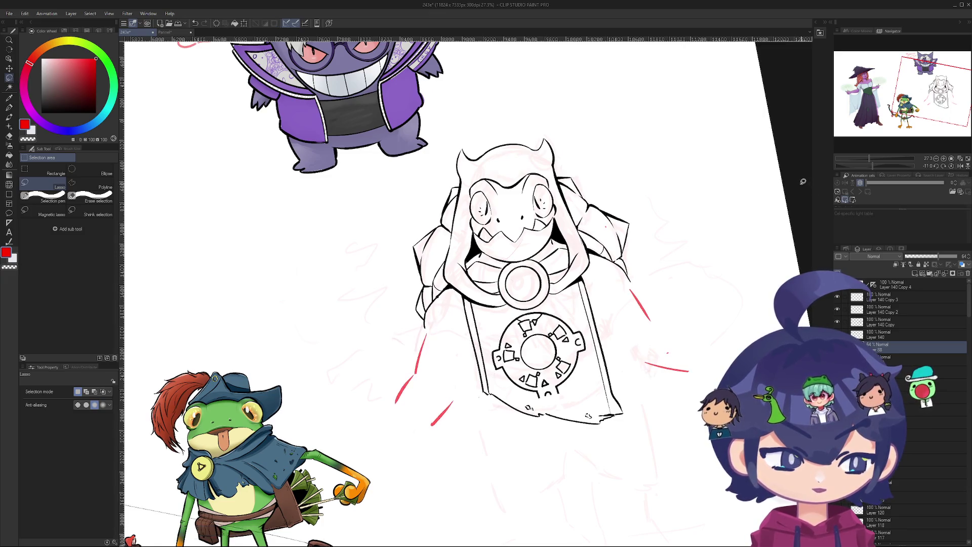
{"action": "key", "text": "w"}
{"action": "key", "text": "p"}
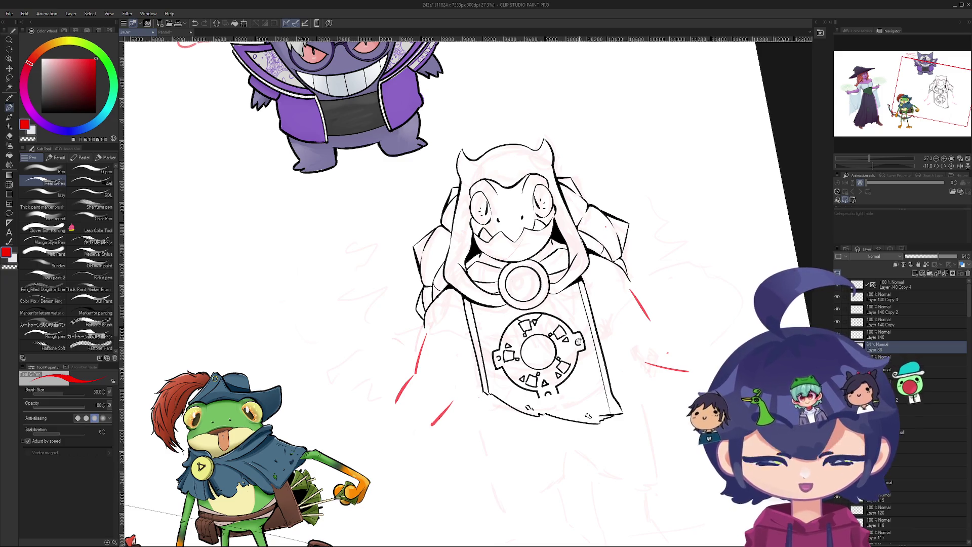
- Redraw the right-side red motion line slightly shorter and try a curved line at lower right
{"action": "scroll", "coordinate": [679, 256], "scroll_direction": "up", "scroll_amount": 2}
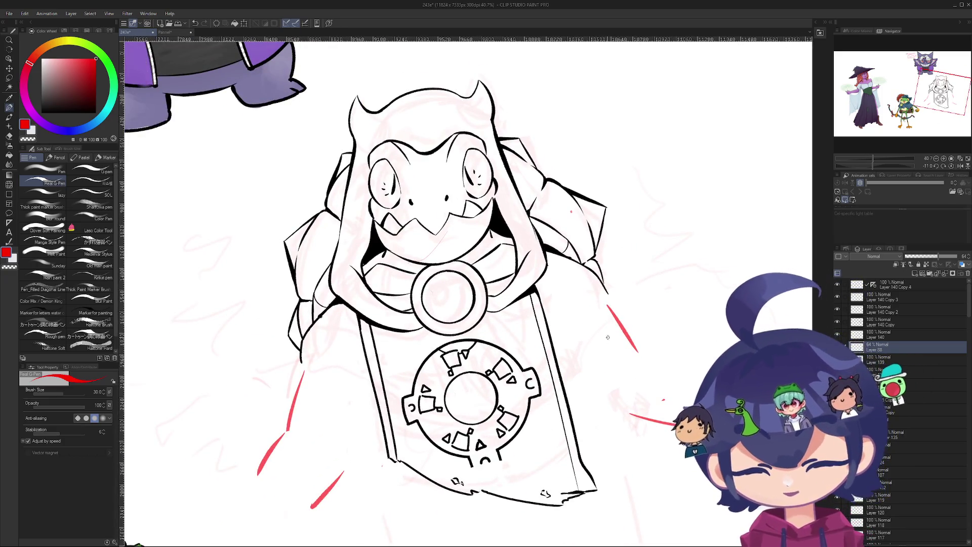
{"action": "left_click_drag", "start_coordinate": [607, 306], "coordinate": [642, 369]}
{"action": "key", "text": "ctrl+z"}
{"action": "key", "text": "ctrl+z"}
{"action": "left_click_drag", "start_coordinate": [607, 304], "coordinate": [641, 362]}
{"action": "left_click_drag", "start_coordinate": [568, 350], "coordinate": [605, 405]}
{"action": "key", "text": "ctrl+z"}
{"action": "mouse_move", "coordinate": [565, 357]}
{"action": "left_mouse_down"}
{"action": "mouse_move", "coordinate": [605, 410]}
{"action": "mouse_move", "coordinate": [639, 424]}
{"action": "left_mouse_up"}
{"action": "key", "text": "ctrl+z"}
{"action": "key", "text": "ctrl+z"}
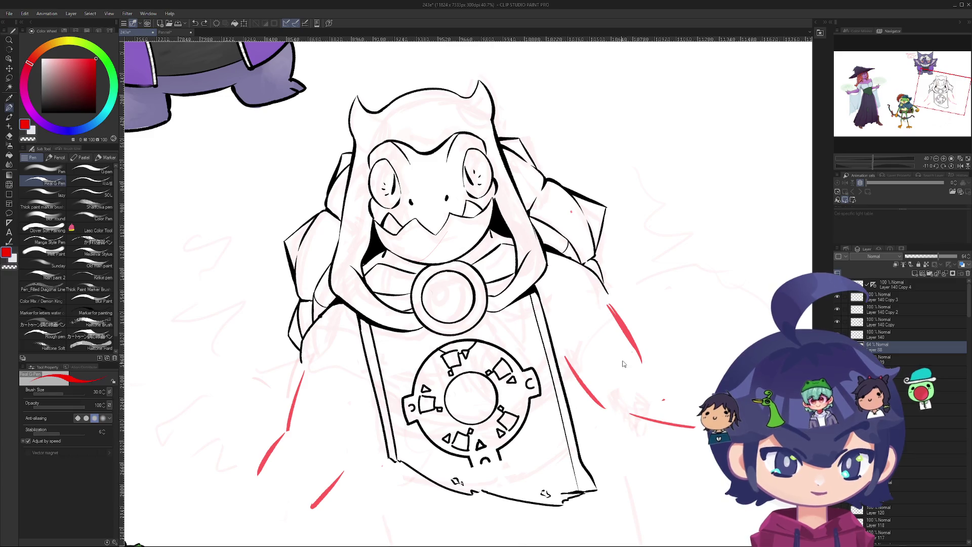
{"action": "scroll", "coordinate": [381, 477], "scroll_direction": "down", "scroll_amount": 4}
- Erase the short red stroke and small stray red marks, then turn the view about 100 degrees
{"action": "key", "text": "e"}
{"action": "mouse_move", "coordinate": [501, 341]}
{"action": "left_mouse_down"}
{"action": "mouse_move", "coordinate": [488, 360]}
{"action": "mouse_move", "coordinate": [504, 344]}
{"action": "left_mouse_up"}
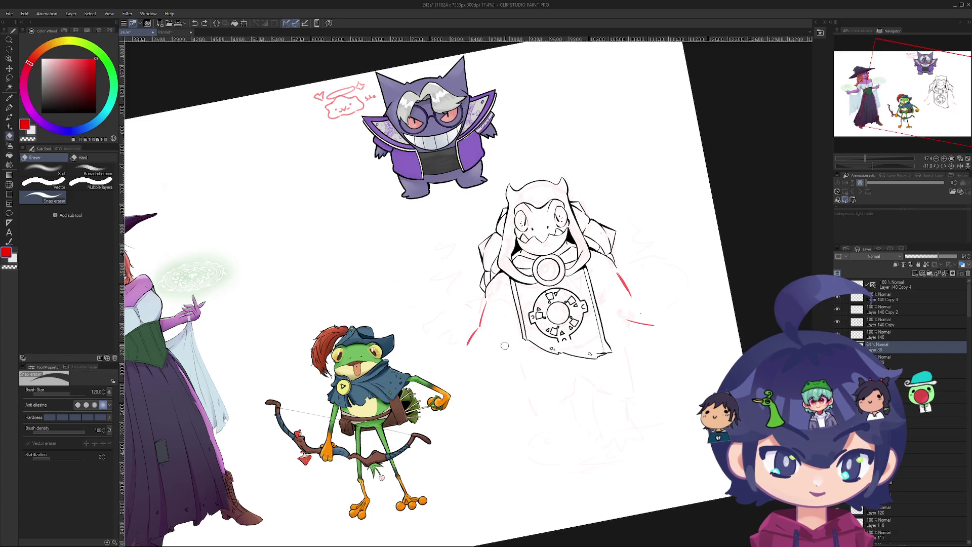
{"action": "left_click_drag", "start_coordinate": [621, 279], "coordinate": [629, 291]}
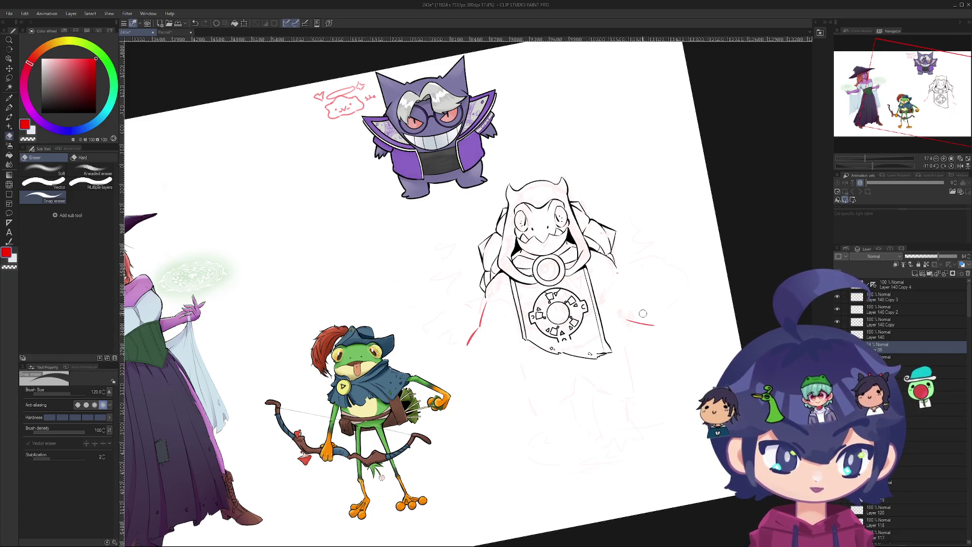
{"action": "scroll", "coordinate": [635, 257], "scroll_direction": "up", "scroll_amount": 3}
{"action": "mouse_move", "coordinate": [665, 259]}
{"action": "left_mouse_down"}
{"action": "mouse_move", "coordinate": [633, 380]}
{"action": "mouse_move", "coordinate": [536, 446]}
{"action": "mouse_move", "coordinate": [494, 405]}
{"action": "mouse_move", "coordinate": [579, 373]}
{"action": "left_mouse_up"}
{"action": "scroll", "coordinate": [494, 395], "scroll_direction": "up", "scroll_amount": 4}
- Draw a red diagonal motion line below the banner's pointed lower end
{"action": "key", "text": "p"}
{"action": "key", "text": "ctrl+z"}
{"action": "left_click_drag", "start_coordinate": [480, 403], "coordinate": [585, 364]}
{"action": "key", "text": "ctrl+z"}
{"action": "left_click_drag", "start_coordinate": [470, 404], "coordinate": [577, 371]}
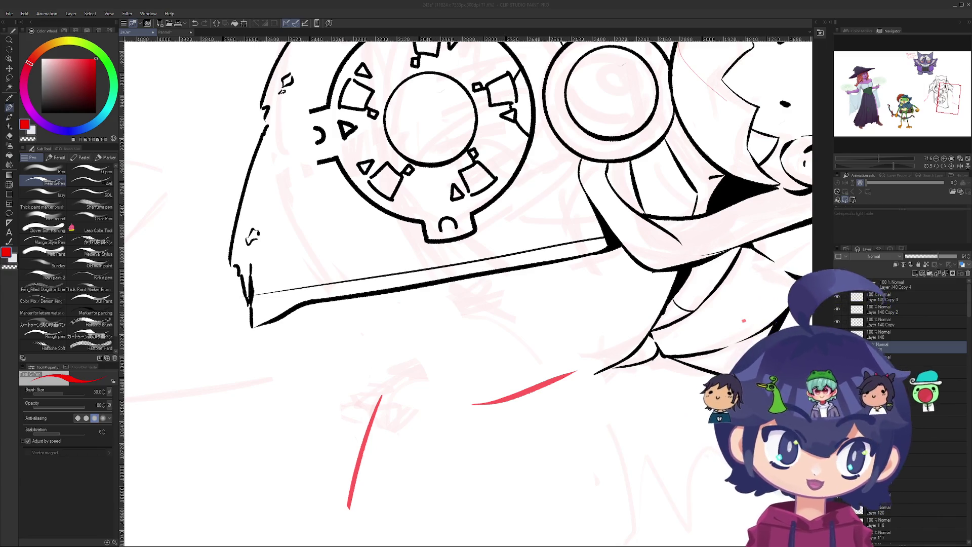
- Bring the banner into view and reset the canvas rotation
{"action": "mouse_move", "coordinate": [540, 196]}
{"action": "left_mouse_down"}
{"action": "mouse_move", "coordinate": [329, 167]}
{"action": "mouse_move", "coordinate": [295, 189]}
{"action": "mouse_move", "coordinate": [300, 139]}
{"action": "mouse_move", "coordinate": [361, 152]}
{"action": "left_mouse_up"}
{"action": "scroll", "coordinate": [363, 169], "scroll_direction": "down", "scroll_amount": 5}
{"action": "scroll", "coordinate": [335, 147], "scroll_direction": "down", "scroll_amount": 5}
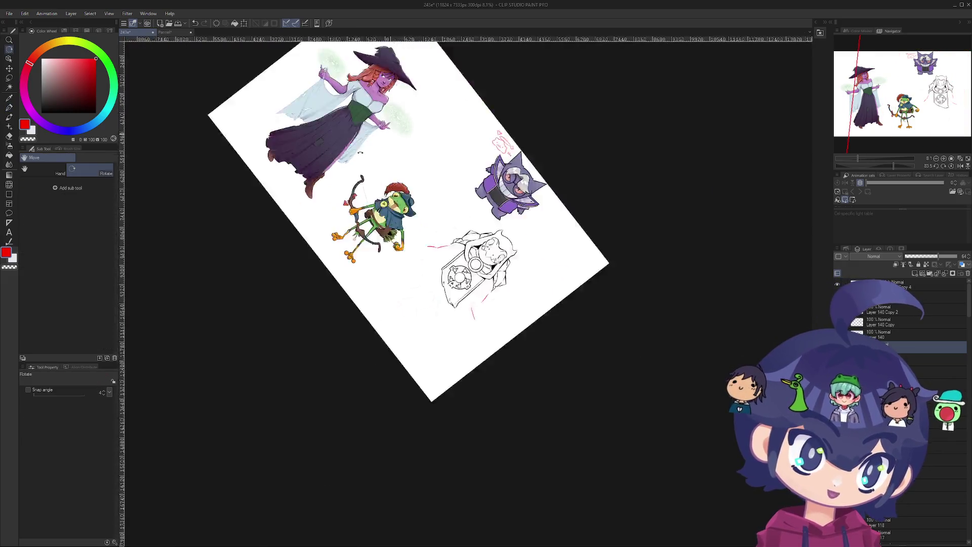
{"action": "key", "text": "ctrl+0"}
{"action": "key", "text": "p"}
{"action": "scroll", "coordinate": [475, 337], "scroll_direction": "up", "scroll_amount": 8}
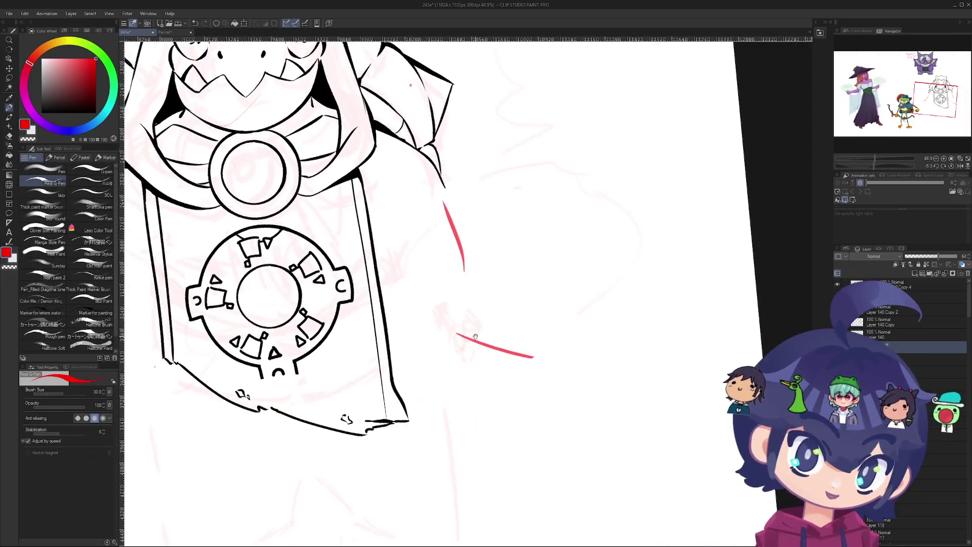
- Erase the horizontal red stroke right of the banner
{"action": "key", "text": "e"}
{"action": "left_click_drag", "start_coordinate": [451, 330], "coordinate": [532, 354]}
{"action": "scroll", "coordinate": [532, 354], "scroll_direction": "down", "scroll_amount": 3}
{"action": "left_click_drag", "start_coordinate": [481, 324], "coordinate": [534, 377]}
- Try and undo a short red stroke, then erase stray marks near the creature's mouth
{"action": "key", "text": "p"}
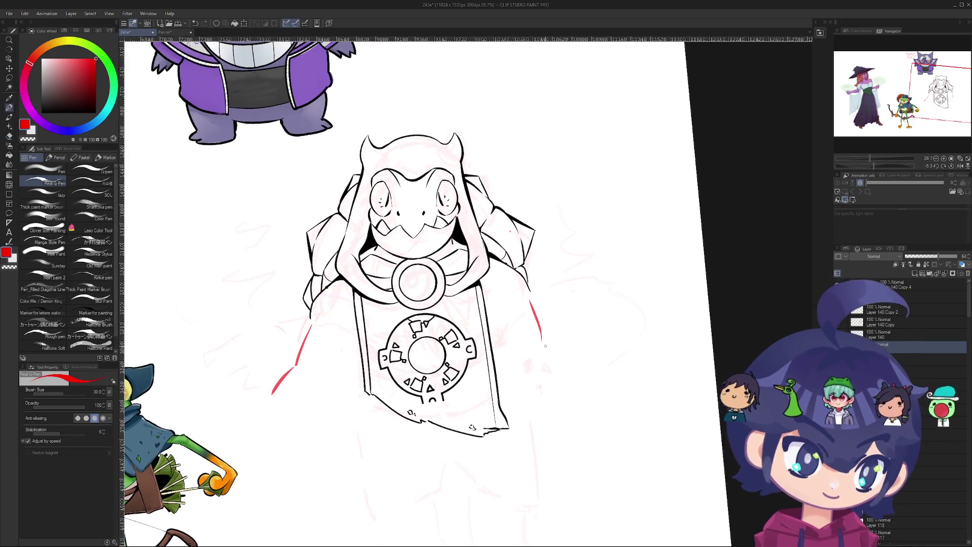
{"action": "left_click_drag", "start_coordinate": [544, 343], "coordinate": [561, 354]}
{"action": "key", "text": "ctrl+z"}
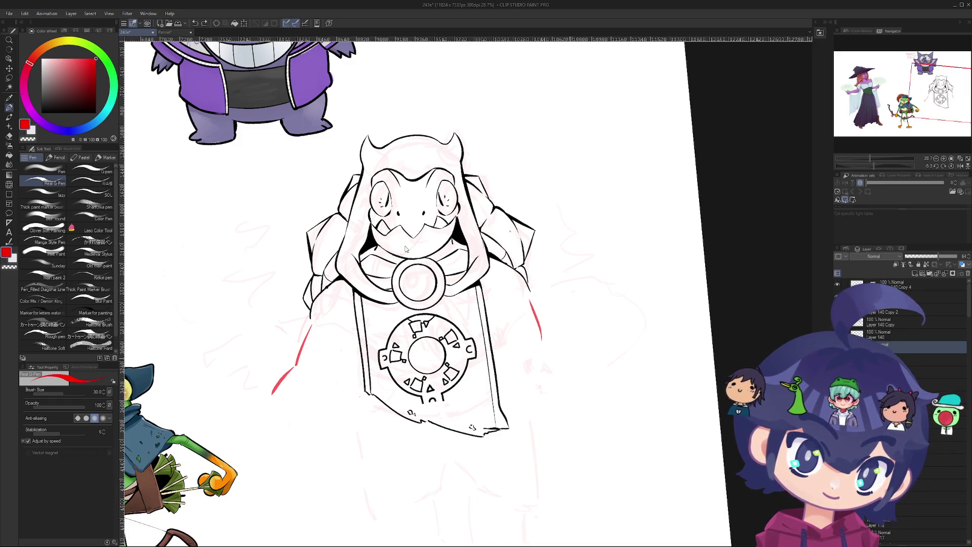
{"action": "key", "text": "e"}
{"action": "left_click_drag", "start_coordinate": [420, 242], "coordinate": [410, 246]}
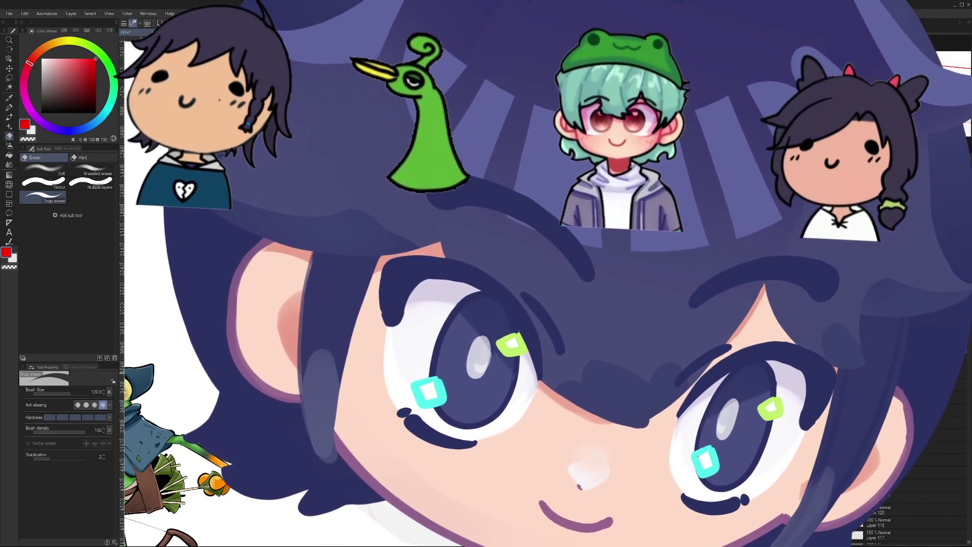
{"action": "key", "text": "r"}
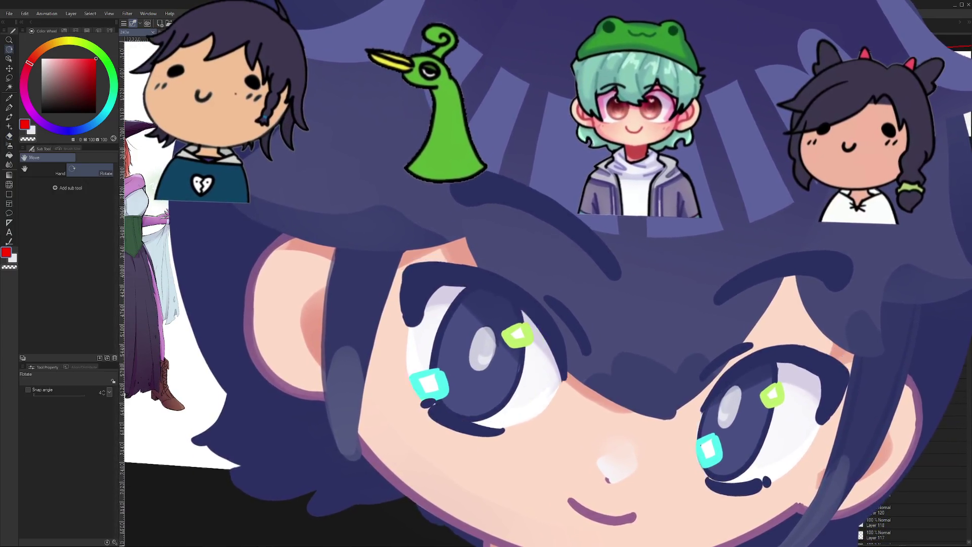
{"action": "key", "text": "e"}
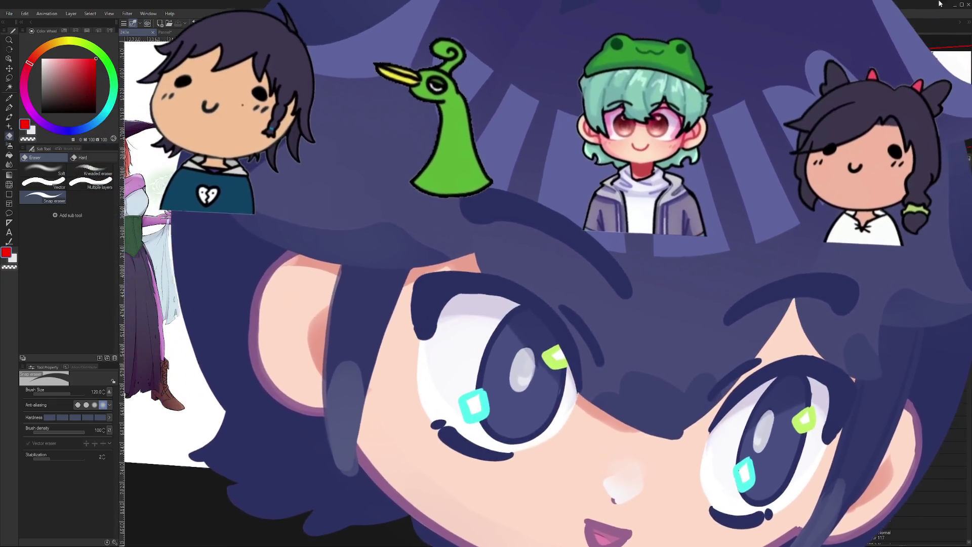